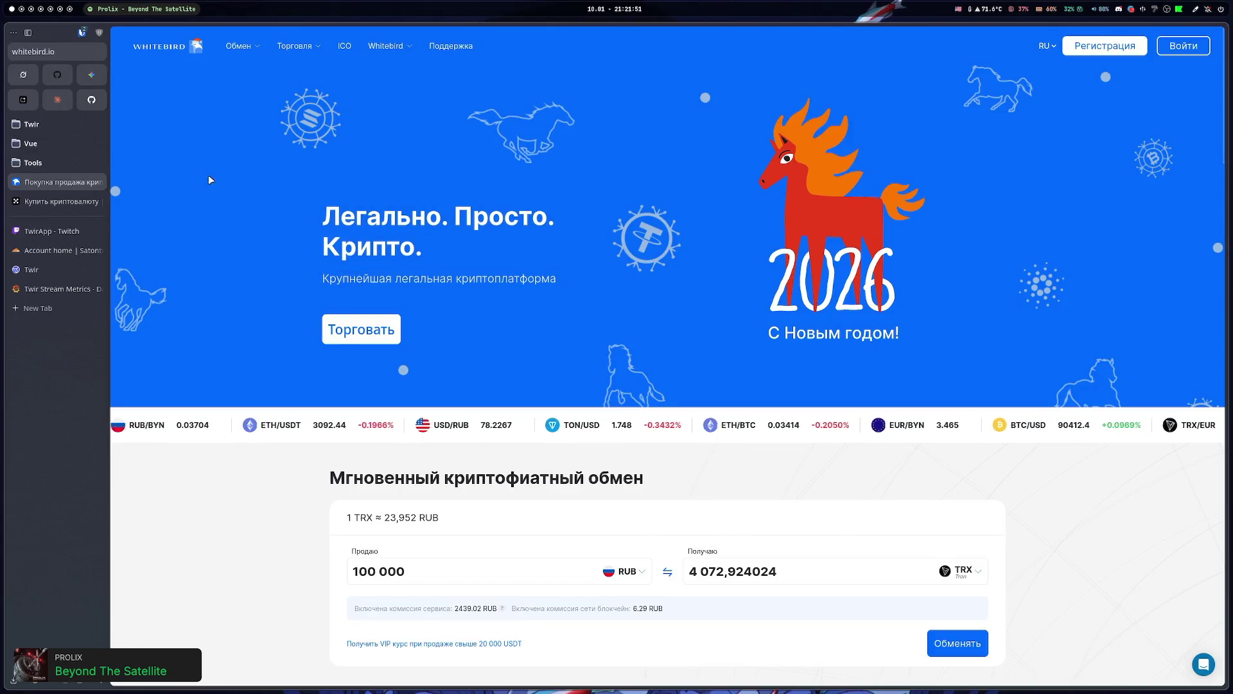
- Select and then deselect the hero heading and subtitle text on the Whitebird page
{"action": "left_click_drag", "start_coordinate": [551, 278], "coordinate": [318, 247]}
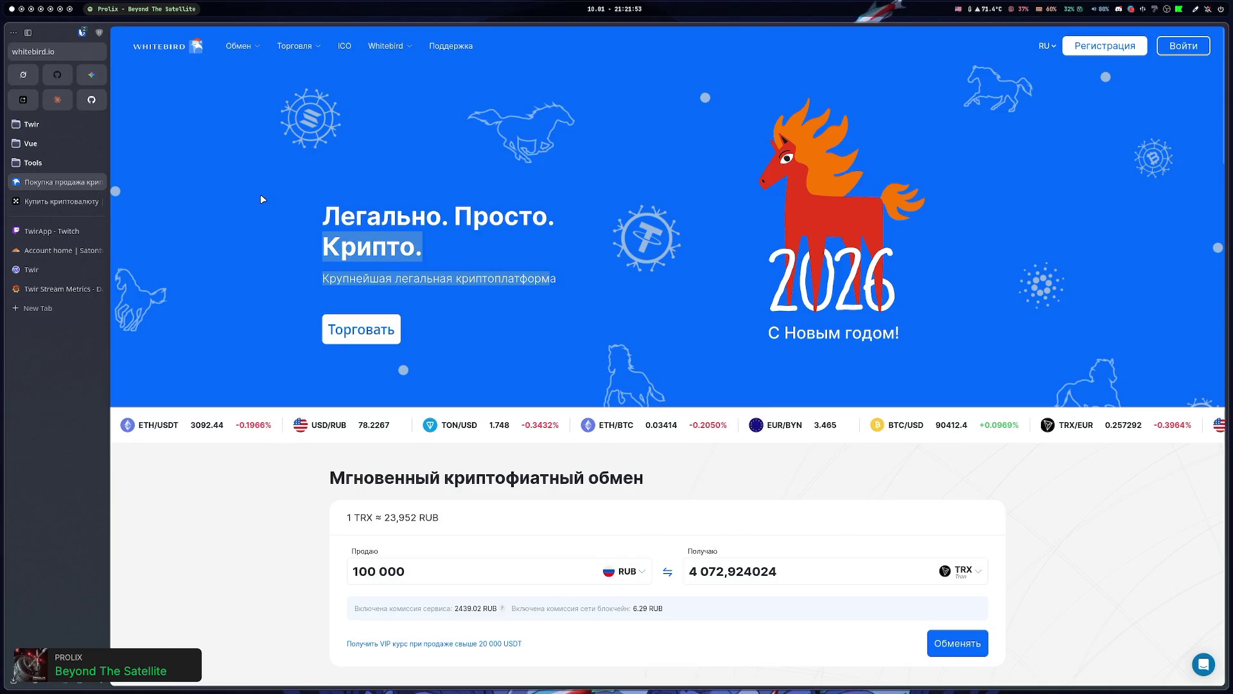
{"action": "left_click", "coordinate": [599, 283]}
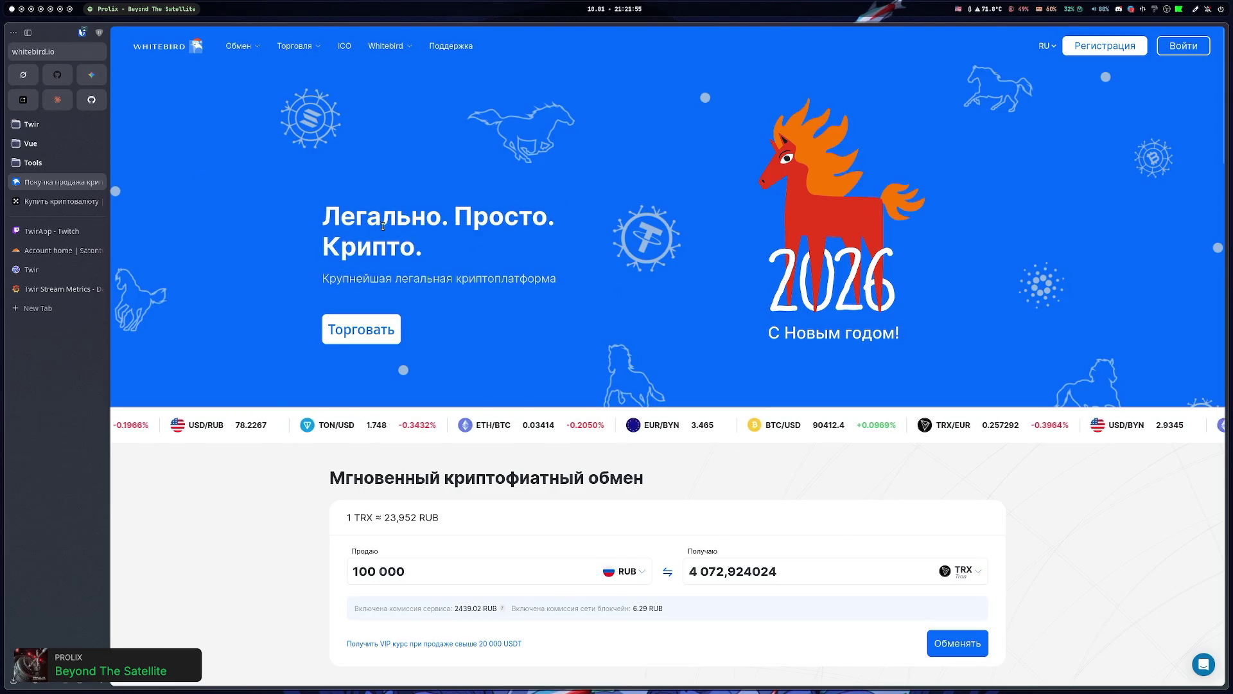
{"action": "mouse_move", "coordinate": [557, 282]}
{"action": "left_mouse_down"}
{"action": "mouse_move", "coordinate": [320, 237]}
{"action": "mouse_move", "coordinate": [613, 280]}
{"action": "mouse_move", "coordinate": [625, 255]}
{"action": "left_mouse_up"}
{"action": "left_click", "coordinate": [613, 279]}
{"action": "left_click", "coordinate": [626, 256]}
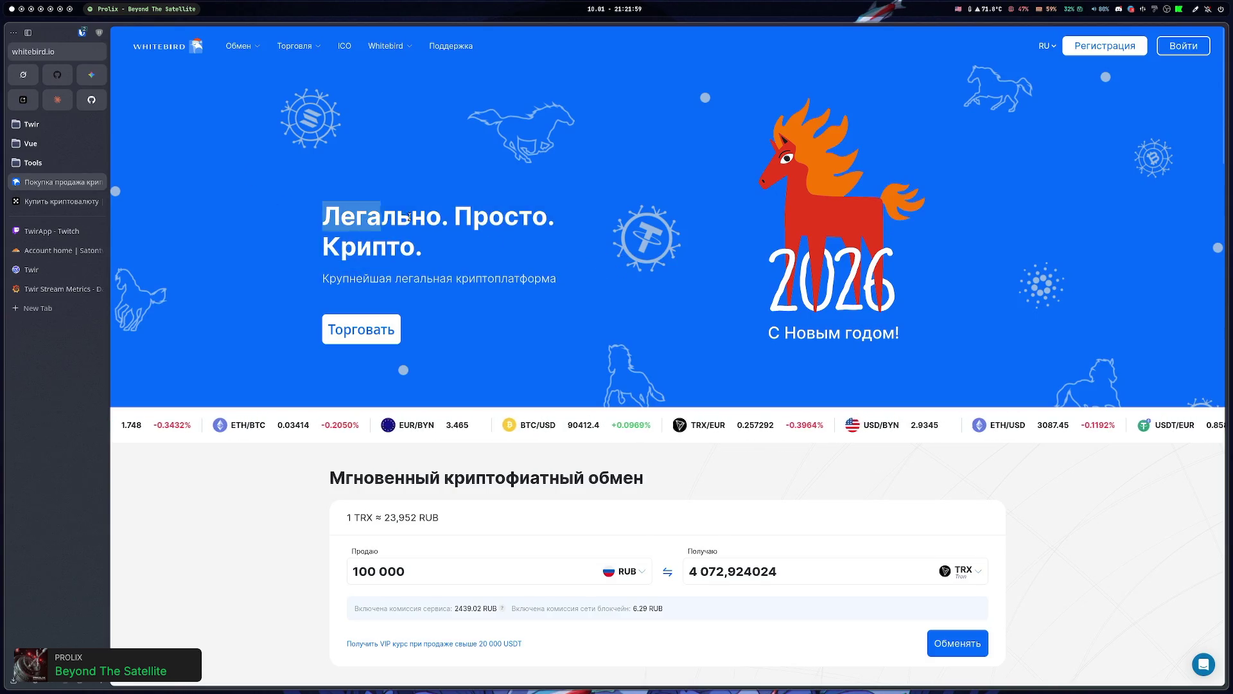
{"action": "left_click", "coordinate": [375, 191]}
{"action": "left_click", "coordinate": [622, 273]}
{"action": "mouse_move", "coordinate": [375, 192]}
{"action": "left_mouse_down"}
{"action": "mouse_move", "coordinate": [638, 286]}
{"action": "mouse_move", "coordinate": [484, 242]}
{"action": "mouse_move", "coordinate": [703, 284]}
{"action": "mouse_move", "coordinate": [592, 271]}
{"action": "left_mouse_up"}
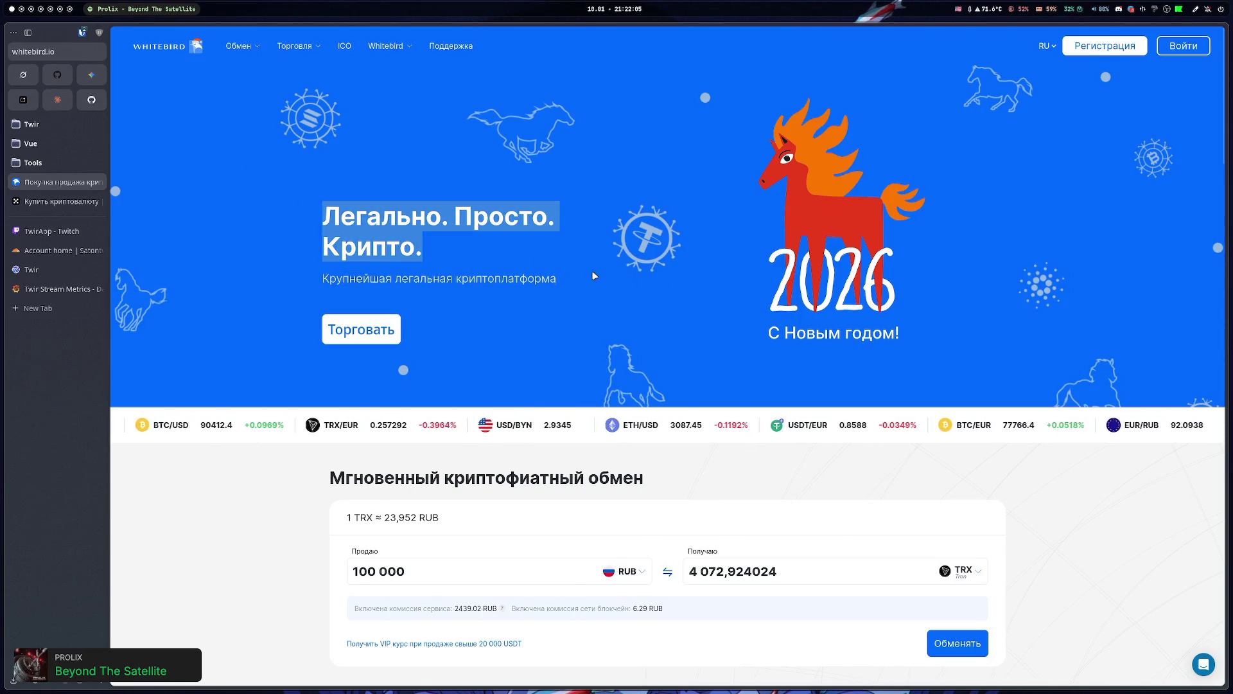
{"action": "left_click", "coordinate": [518, 252]}
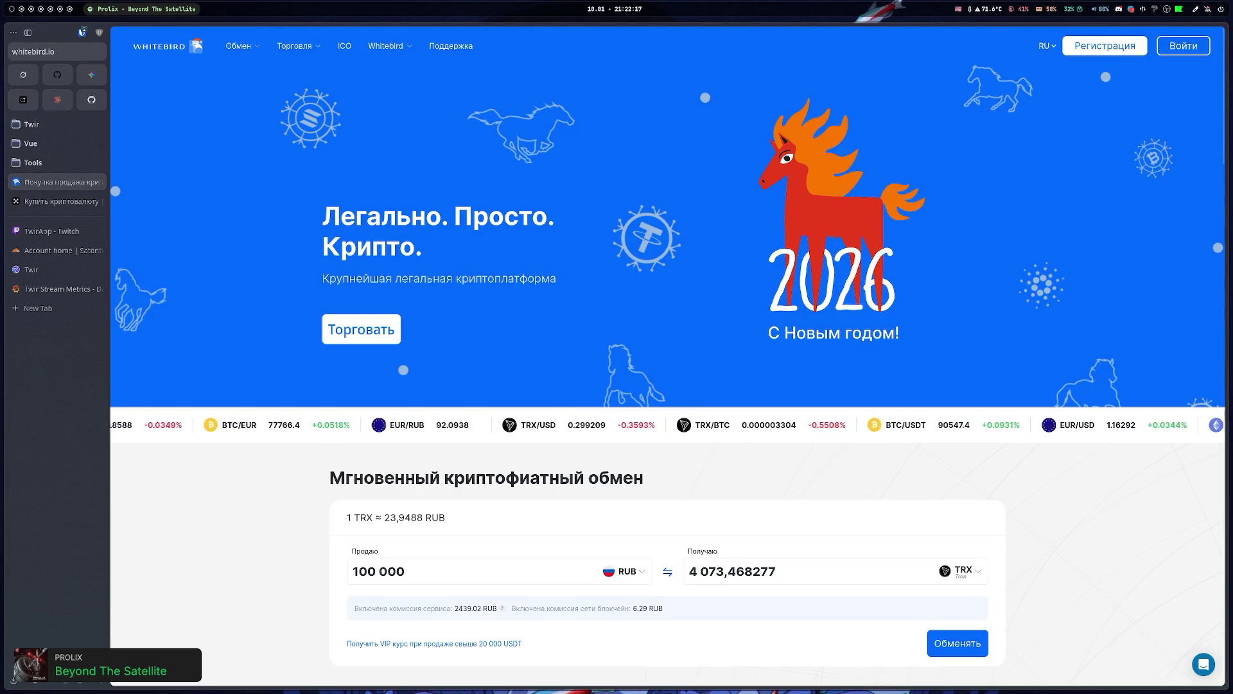
- Set the Продаю currency to USDT, so 100 000 USDT converts to 7 683 000 RUB
{"action": "scroll", "coordinate": [556, 277], "scroll_direction": "down", "scroll_amount": 4}
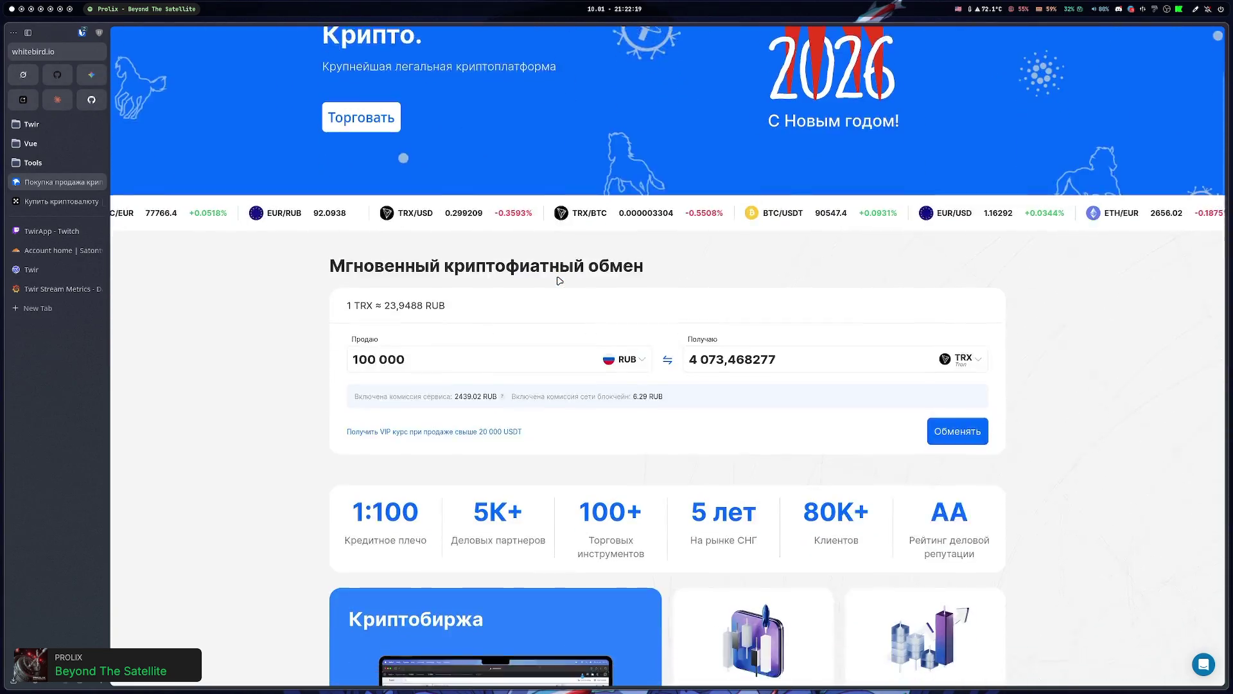
{"action": "scroll", "coordinate": [560, 279], "scroll_direction": "down", "scroll_amount": 5}
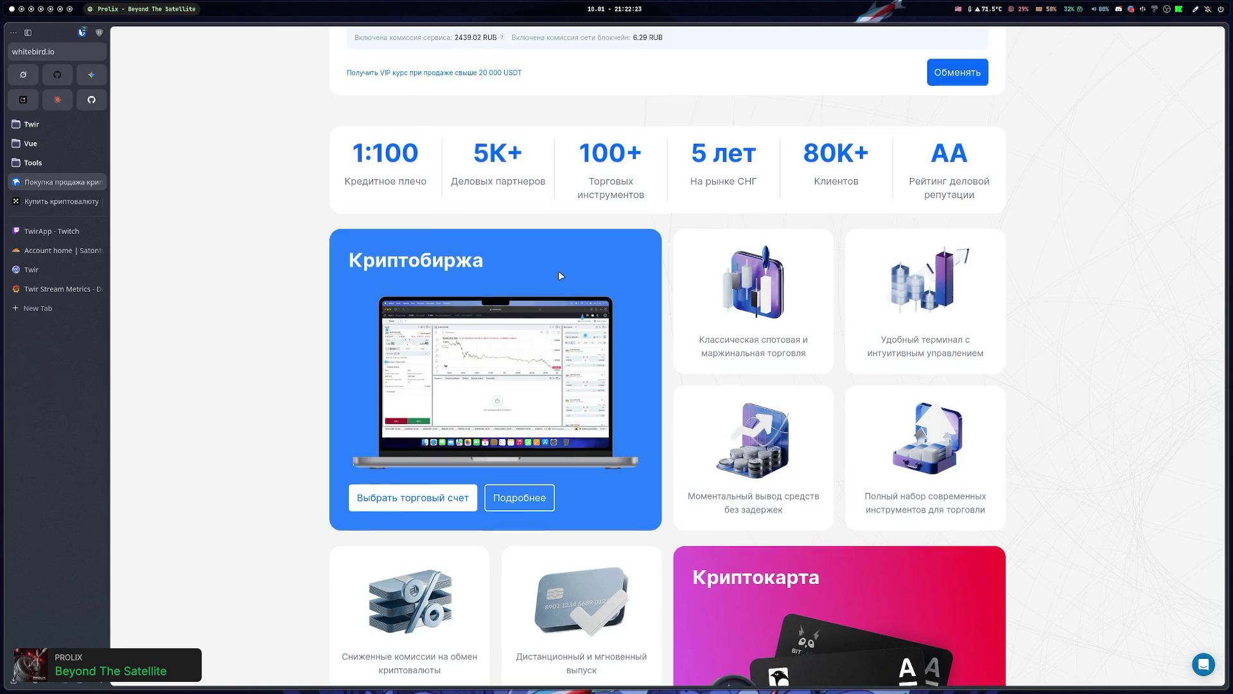
{"action": "scroll", "coordinate": [559, 276], "scroll_direction": "up", "scroll_amount": 6}
{"action": "scroll", "coordinate": [559, 276], "scroll_direction": "down", "scroll_amount": 7}
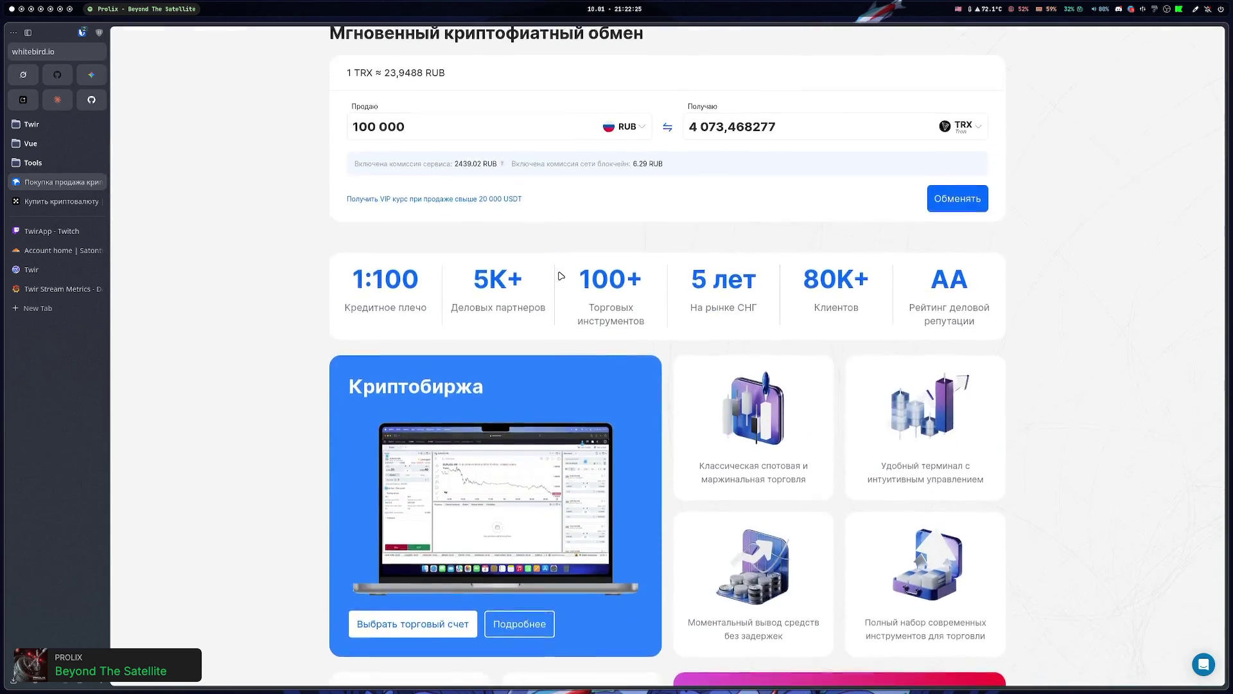
{"action": "scroll", "coordinate": [684, 360], "scroll_direction": "up", "scroll_amount": 4}
{"action": "scroll", "coordinate": [684, 360], "scroll_direction": "up", "scroll_amount": 3}
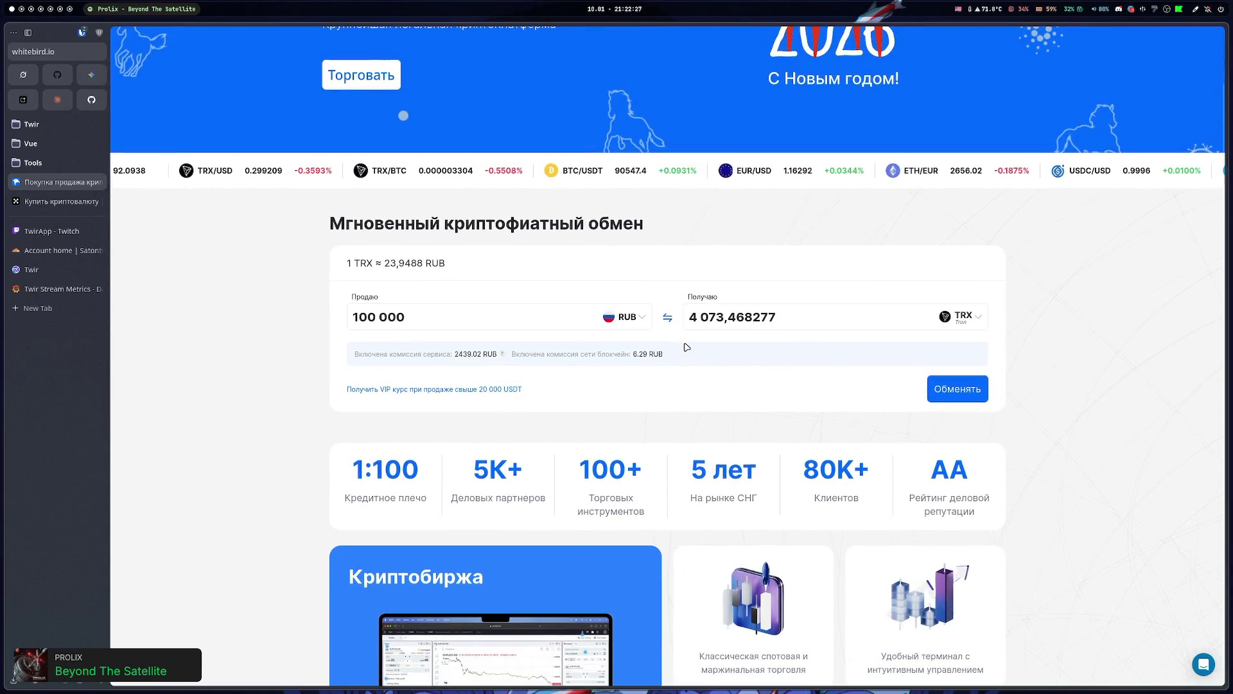
{"action": "scroll", "coordinate": [665, 346], "scroll_direction": "up", "scroll_amount": 3}
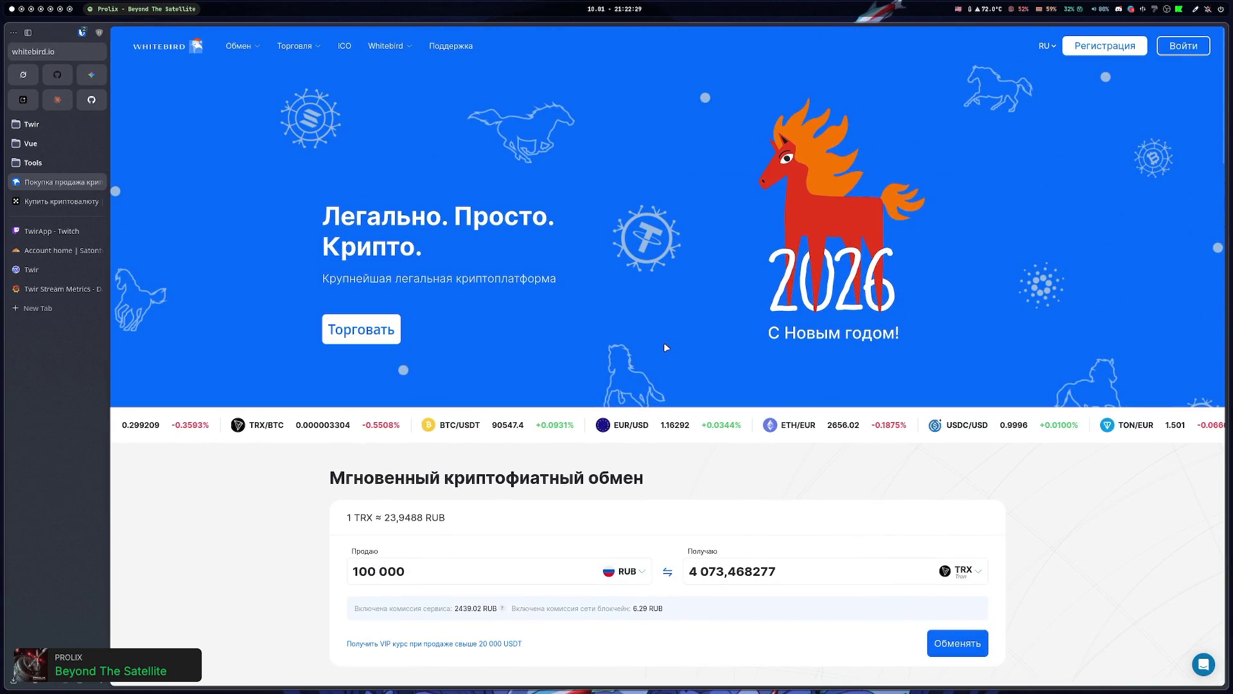
{"action": "mouse_move", "coordinate": [232, 48]}
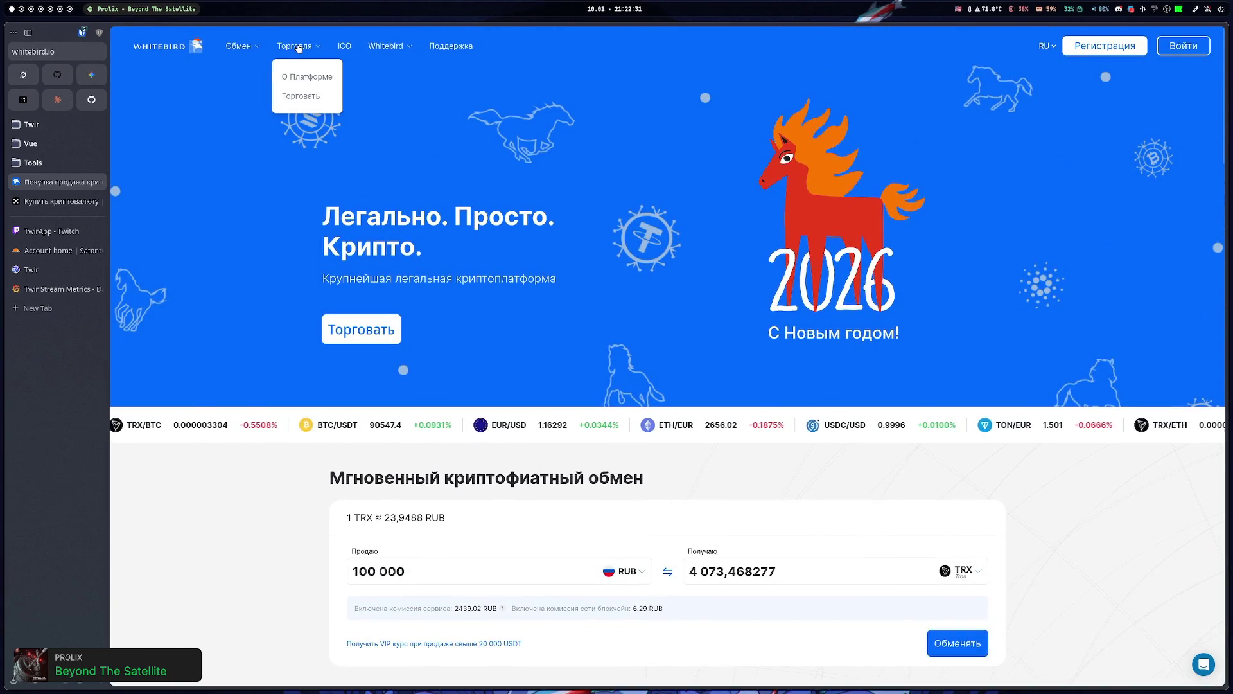
{"action": "scroll", "coordinate": [222, 285], "scroll_direction": "down", "scroll_amount": 3}
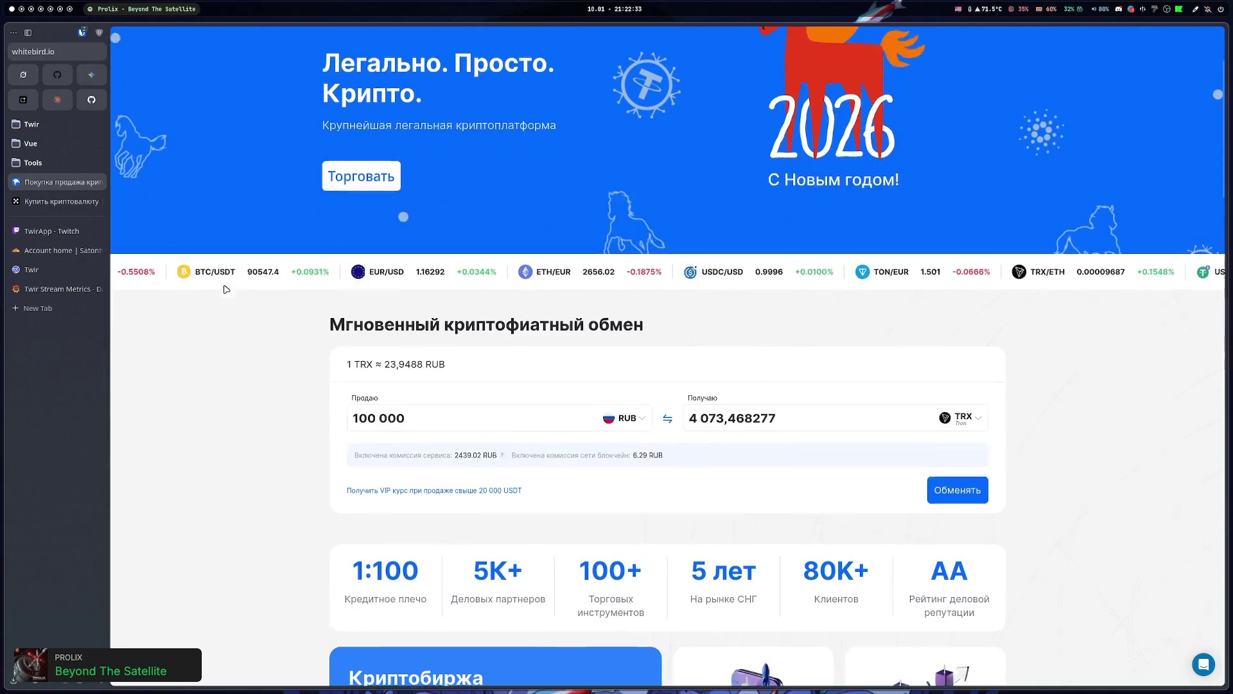
{"action": "left_click", "coordinate": [627, 380]}
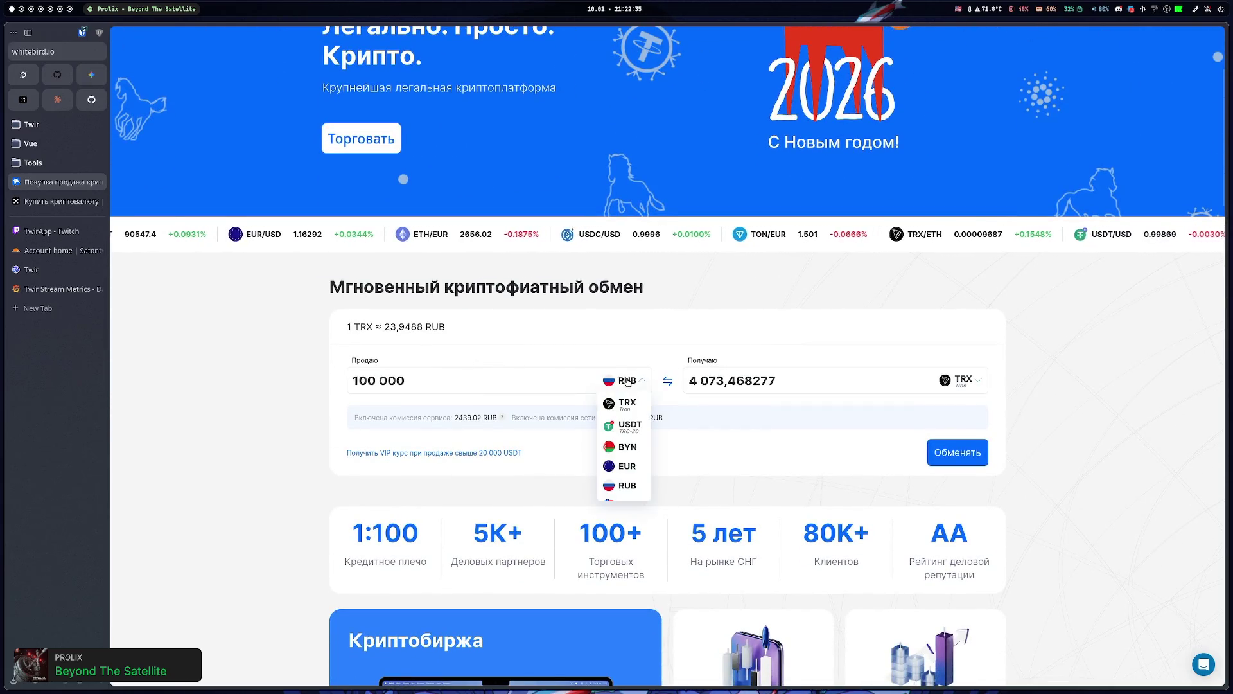
{"action": "left_click", "coordinate": [628, 425]}
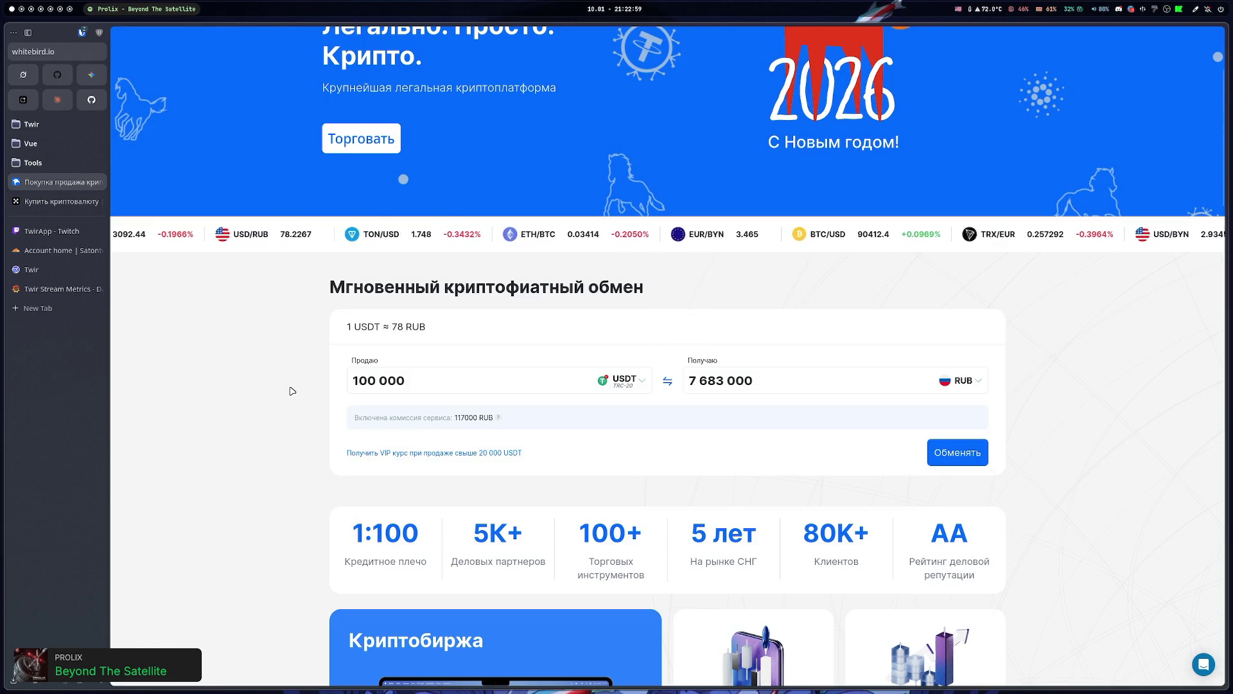
{"action": "scroll", "coordinate": [290, 389], "scroll_direction": "down", "scroll_amount": 2}
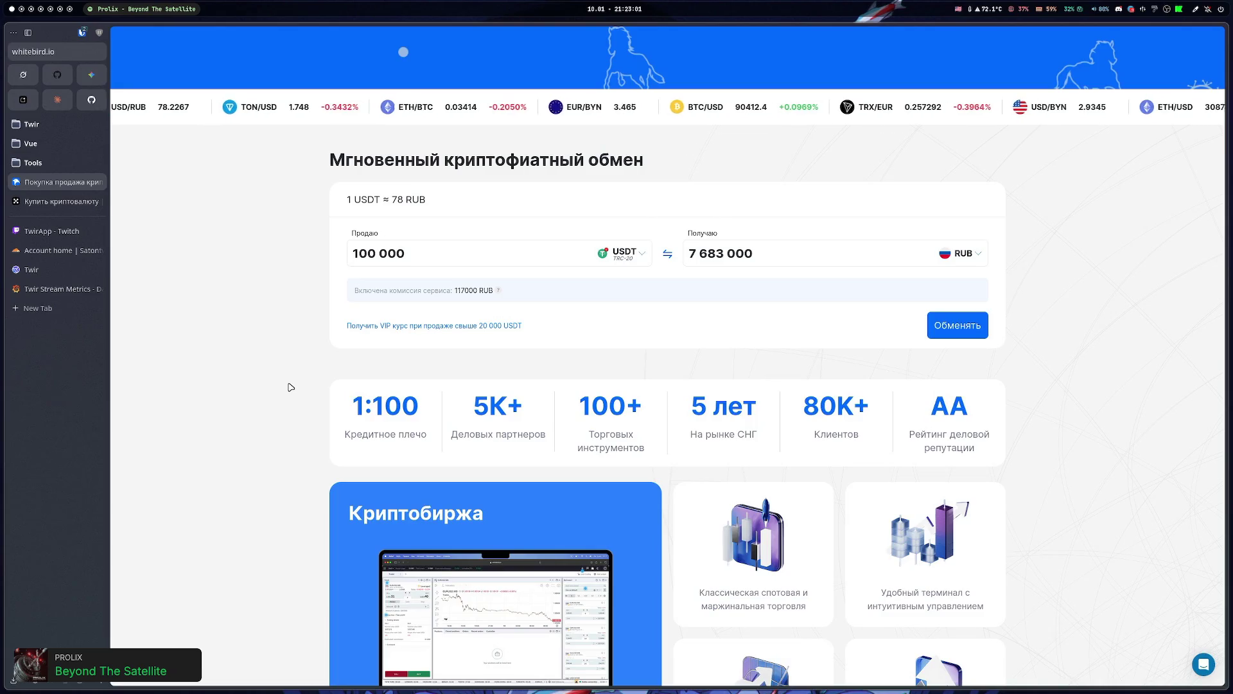
- Cut the USDT sell amount from 100 000 to 1000, giving 76 830 RUB
{"action": "left_click", "coordinate": [496, 259]}
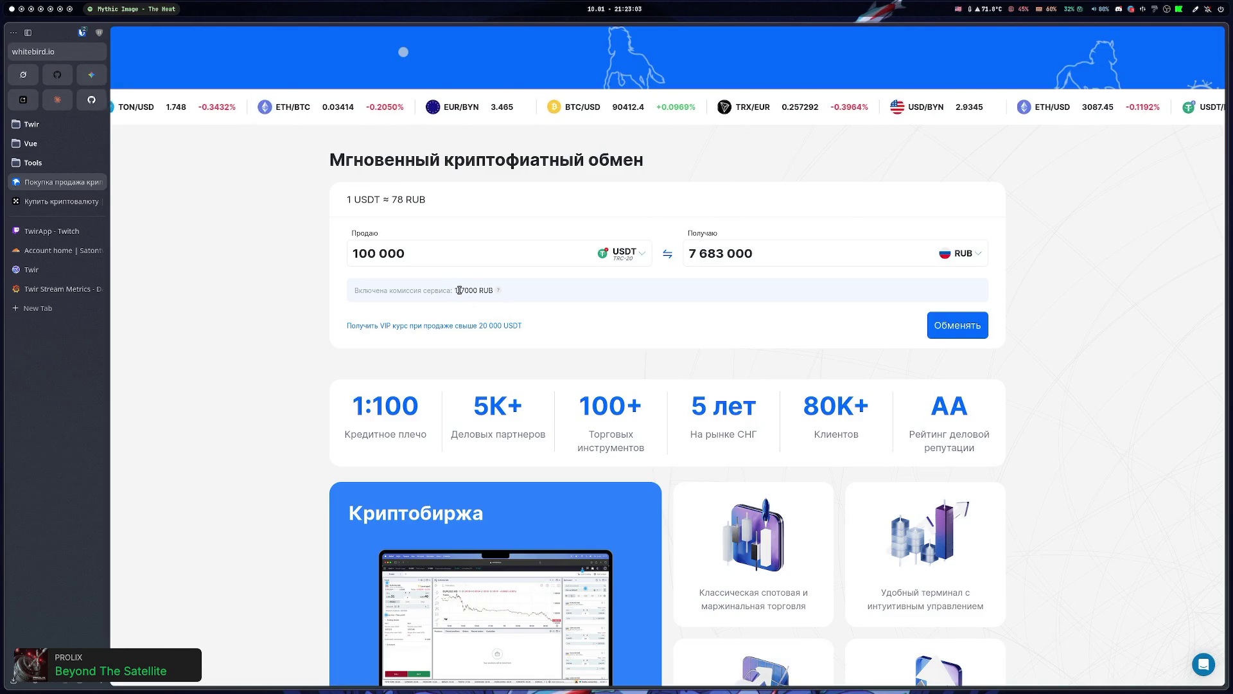
{"action": "key", "text": "BackSpace"}
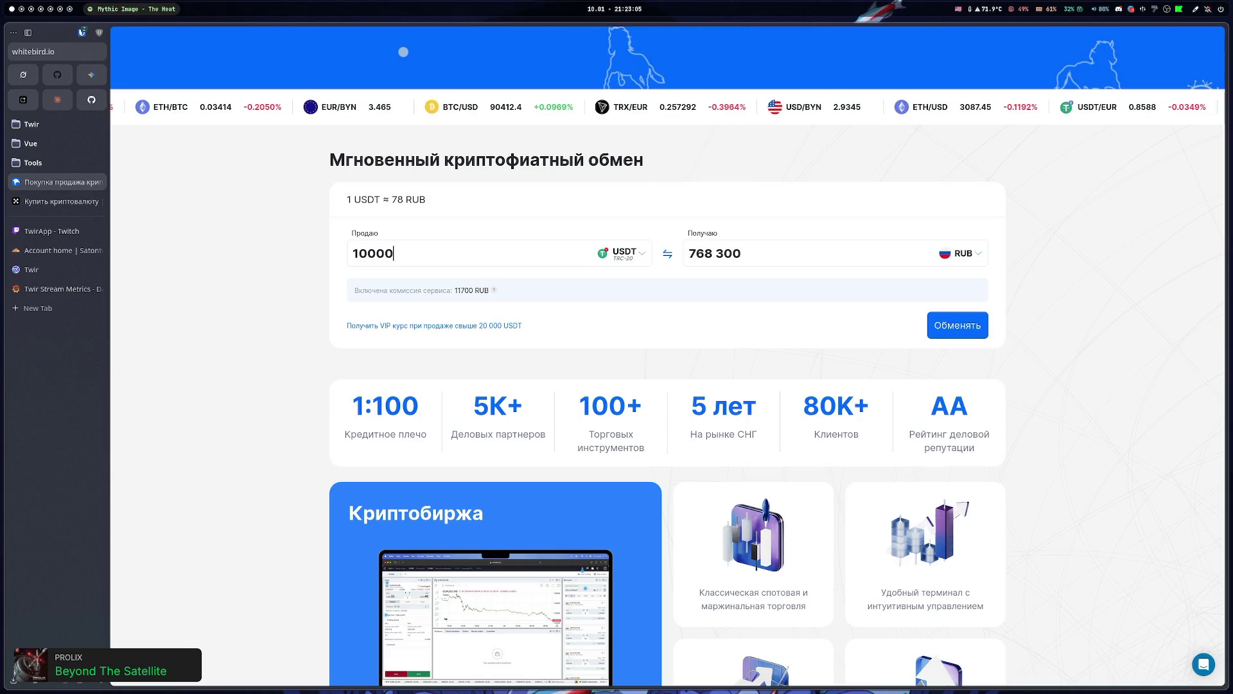
{"action": "key", "text": "BackSpace"}
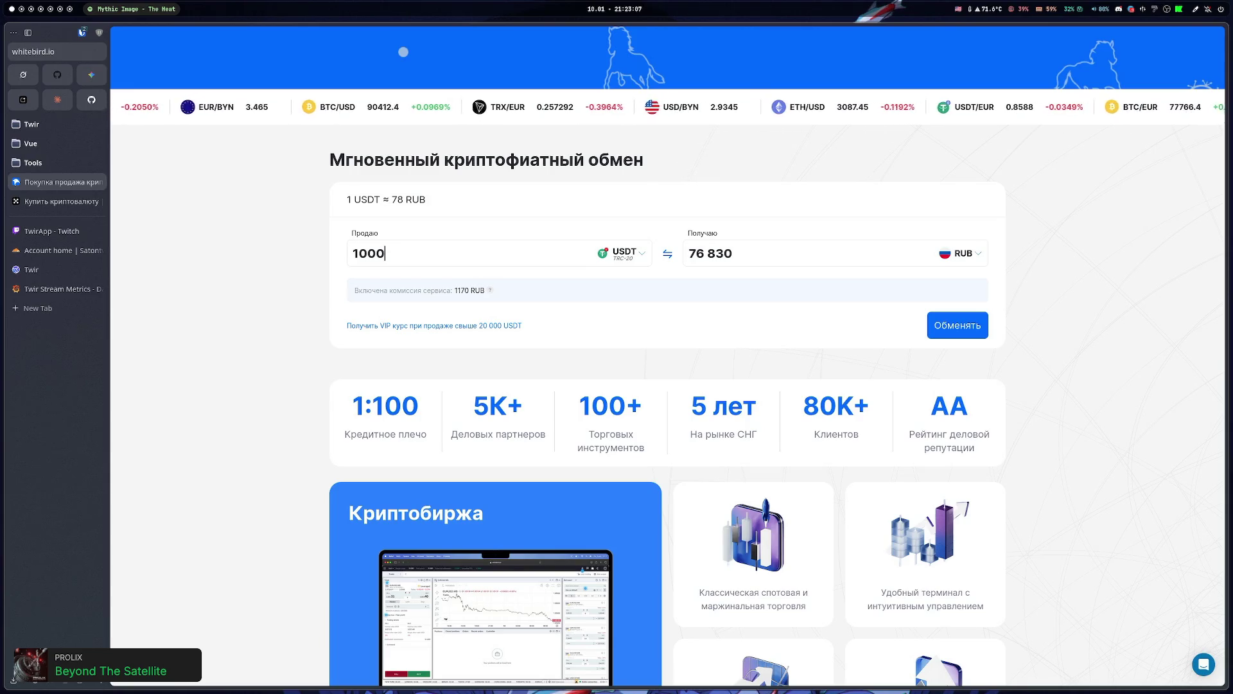
{"action": "left_click", "coordinate": [696, 344]}
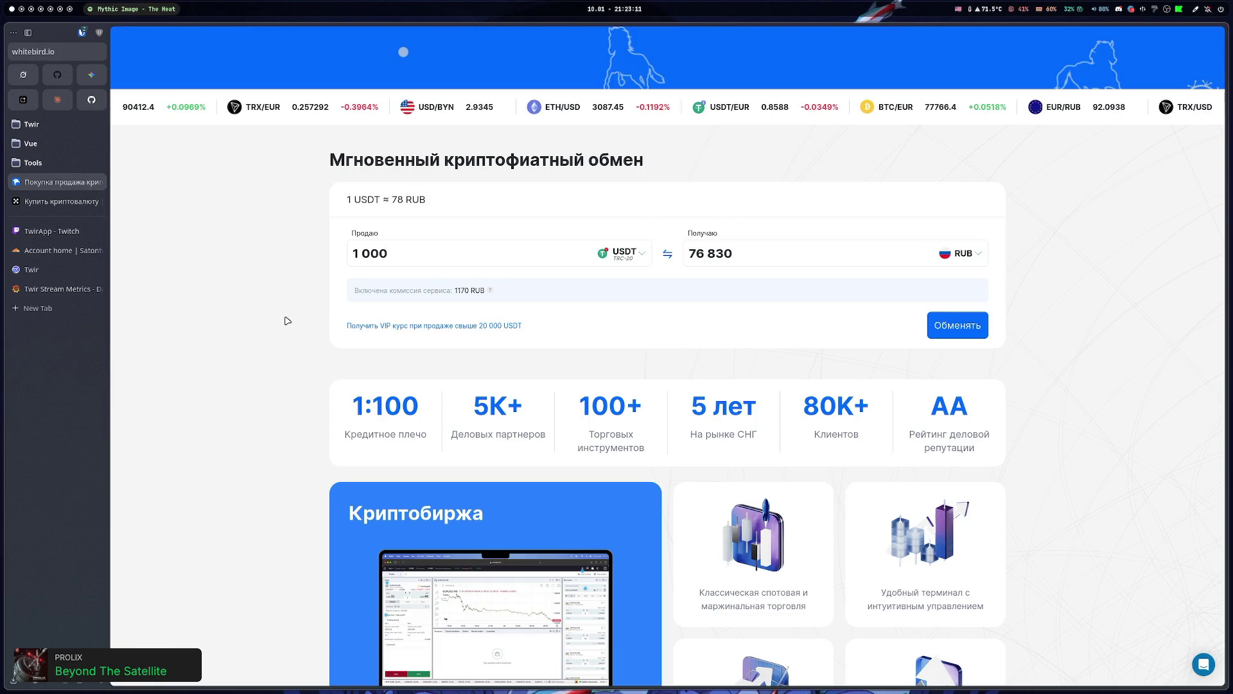
- Look over the Whitebird exchange page, then move to the empty workspace 5
{"action": "scroll", "coordinate": [267, 318], "scroll_direction": "down", "scroll_amount": 20}
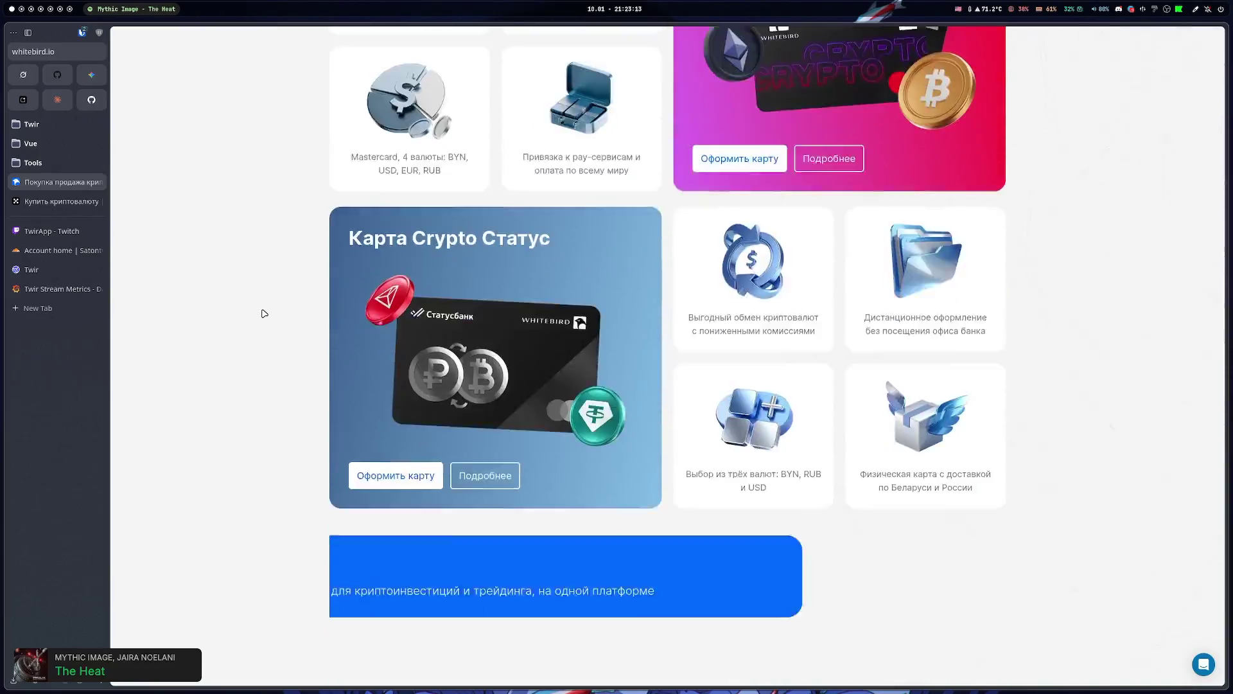
{"action": "scroll", "coordinate": [264, 312], "scroll_direction": "up", "scroll_amount": 8}
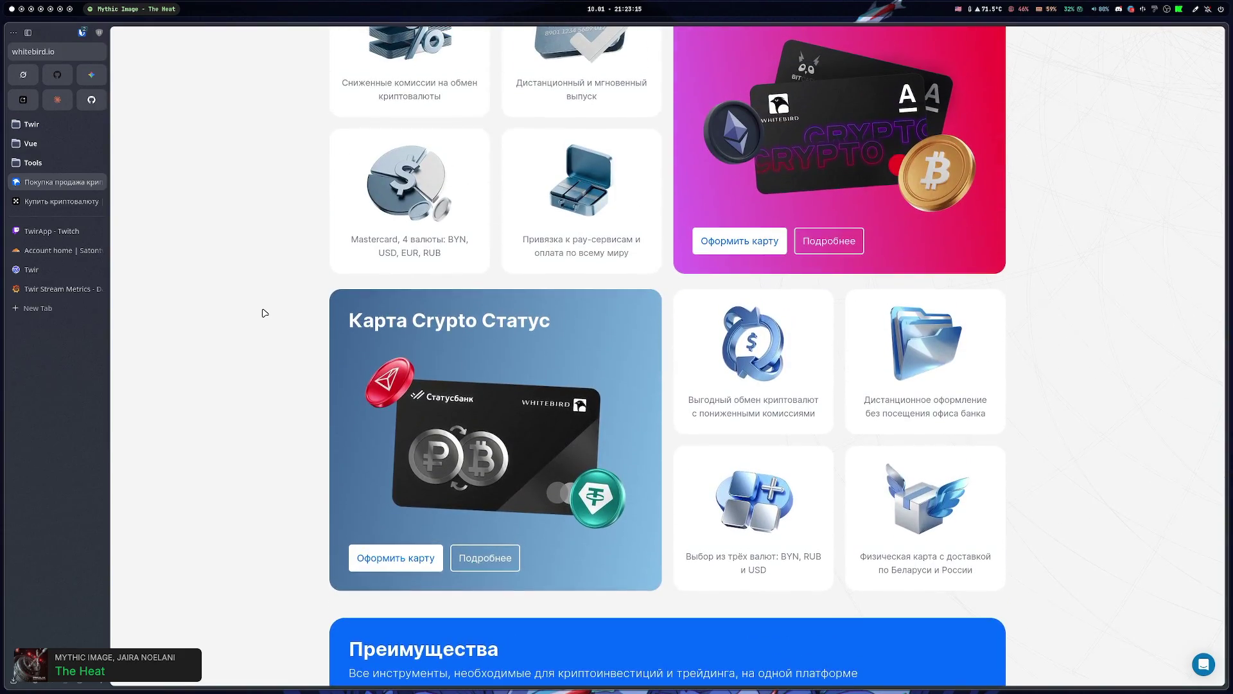
{"action": "scroll", "coordinate": [264, 312], "scroll_direction": "down", "scroll_amount": 12}
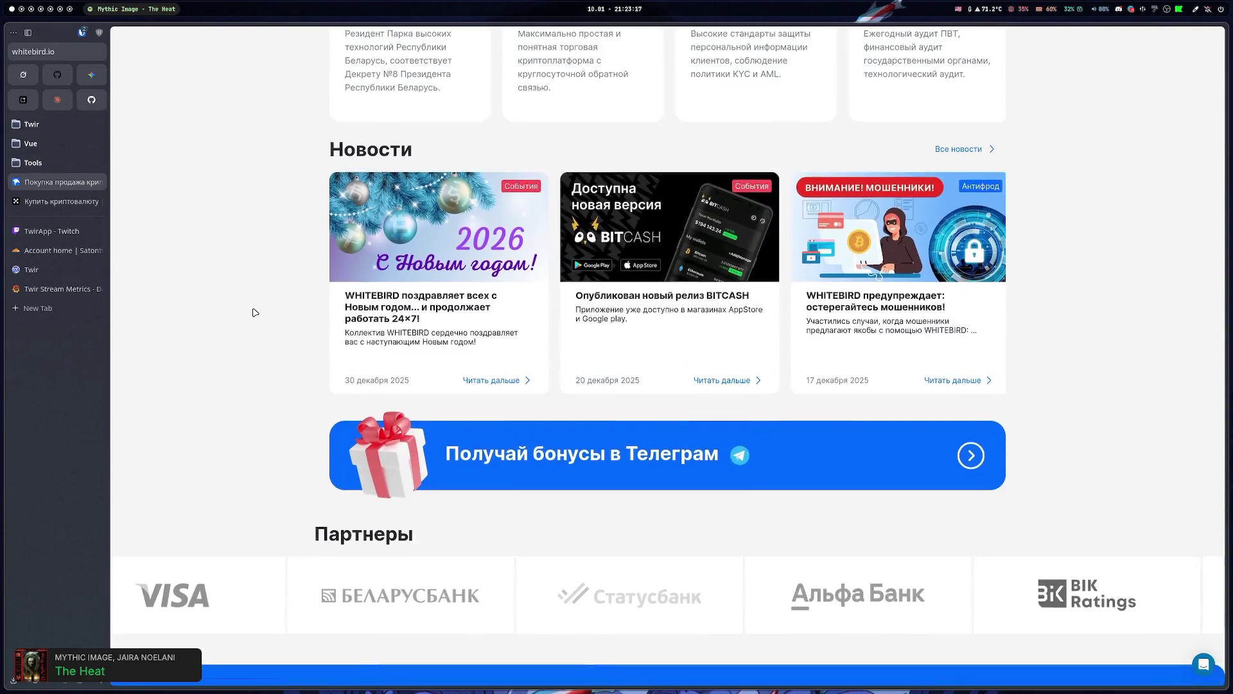
{"action": "scroll", "coordinate": [255, 311], "scroll_direction": "down", "scroll_amount": 3}
{"action": "scroll", "coordinate": [255, 312], "scroll_direction": "up", "scroll_amount": 3}
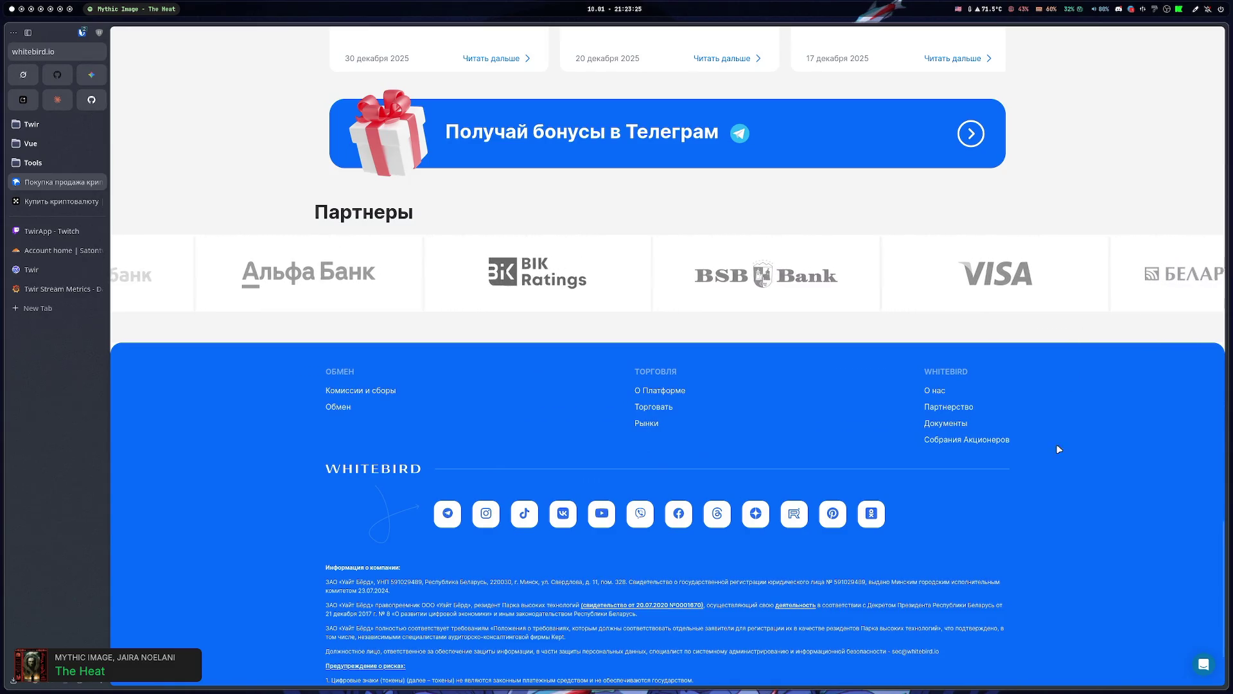
{"action": "scroll", "coordinate": [1057, 444], "scroll_direction": "down", "scroll_amount": 2}
{"action": "scroll", "coordinate": [1015, 561], "scroll_direction": "up", "scroll_amount": 15}
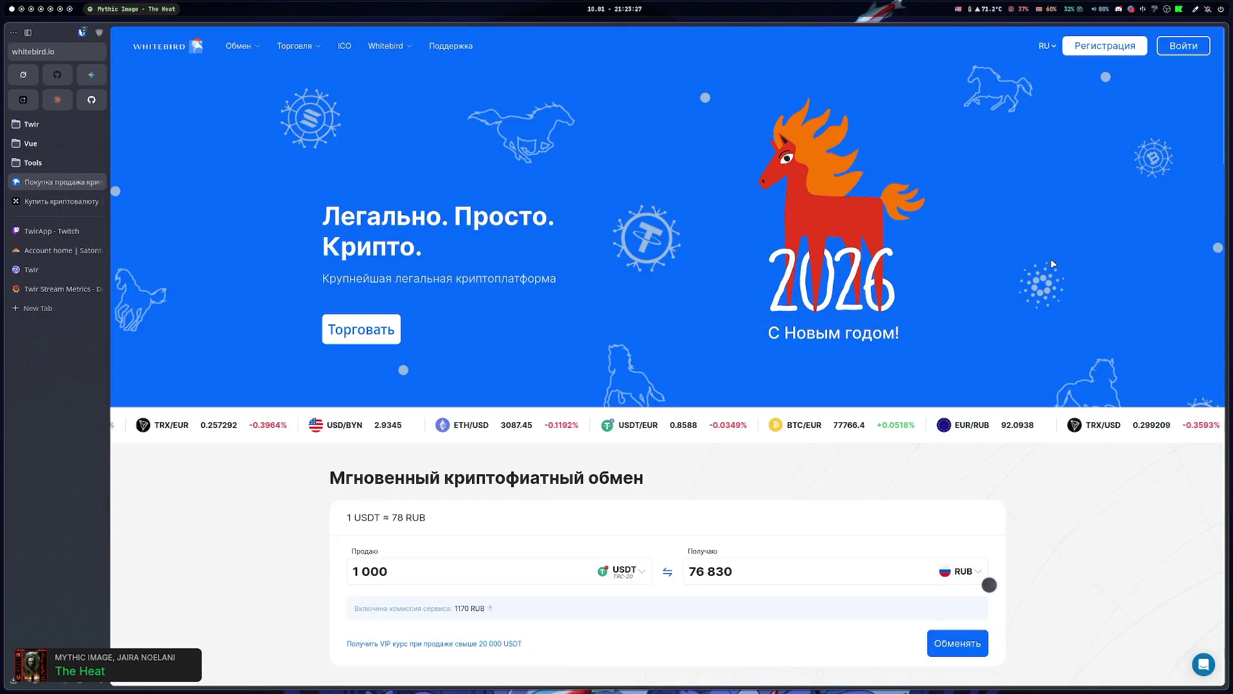
{"action": "scroll", "coordinate": [1038, 285], "scroll_direction": "down", "scroll_amount": 15}
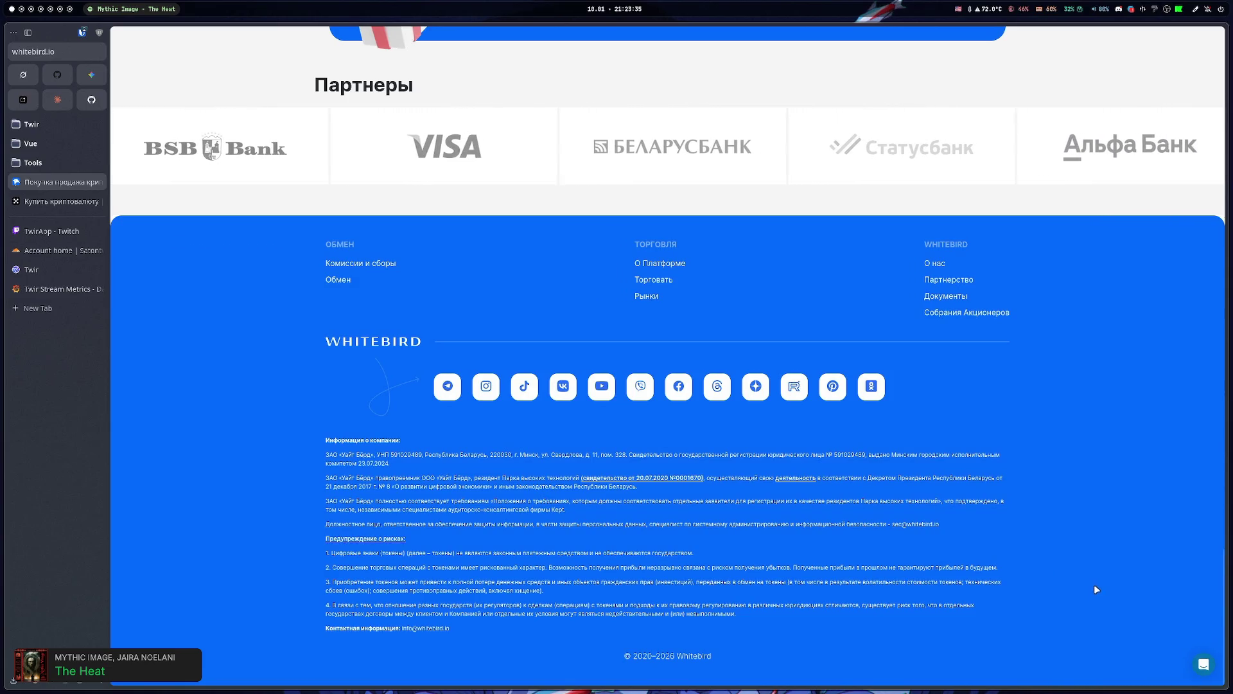
{"action": "scroll", "coordinate": [1058, 444], "scroll_direction": "up", "scroll_amount": 15}
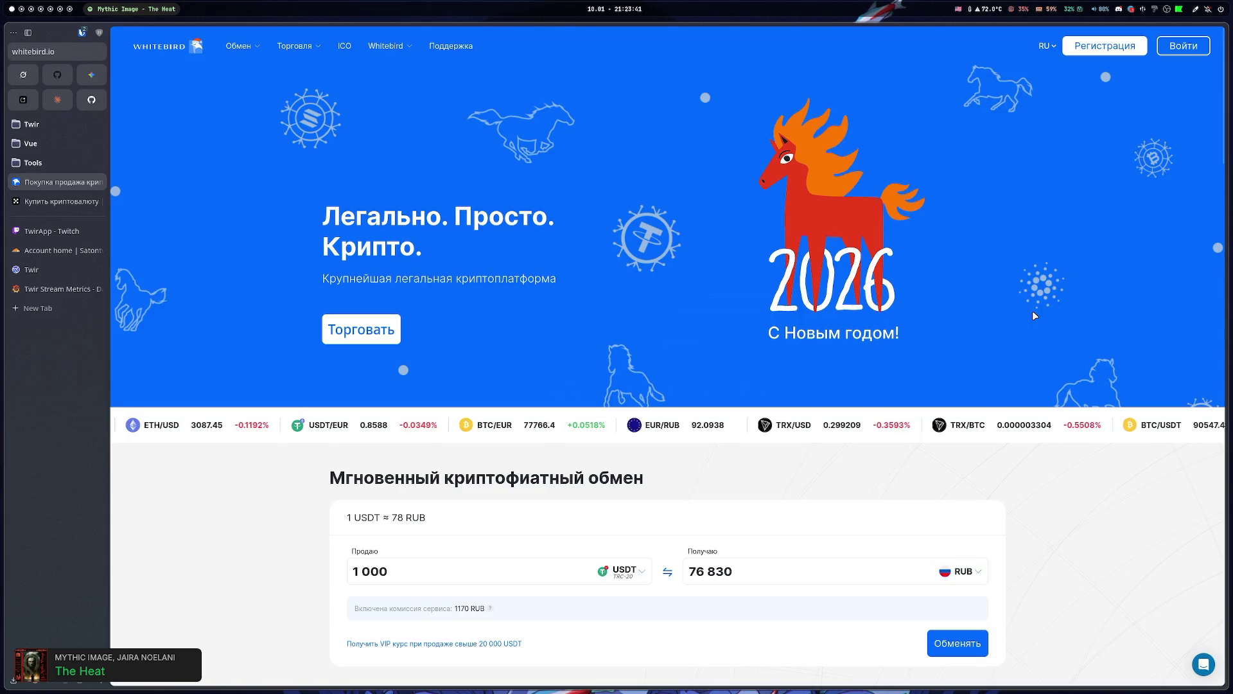
{"action": "scroll", "coordinate": [1033, 313], "scroll_direction": "down", "scroll_amount": 15}
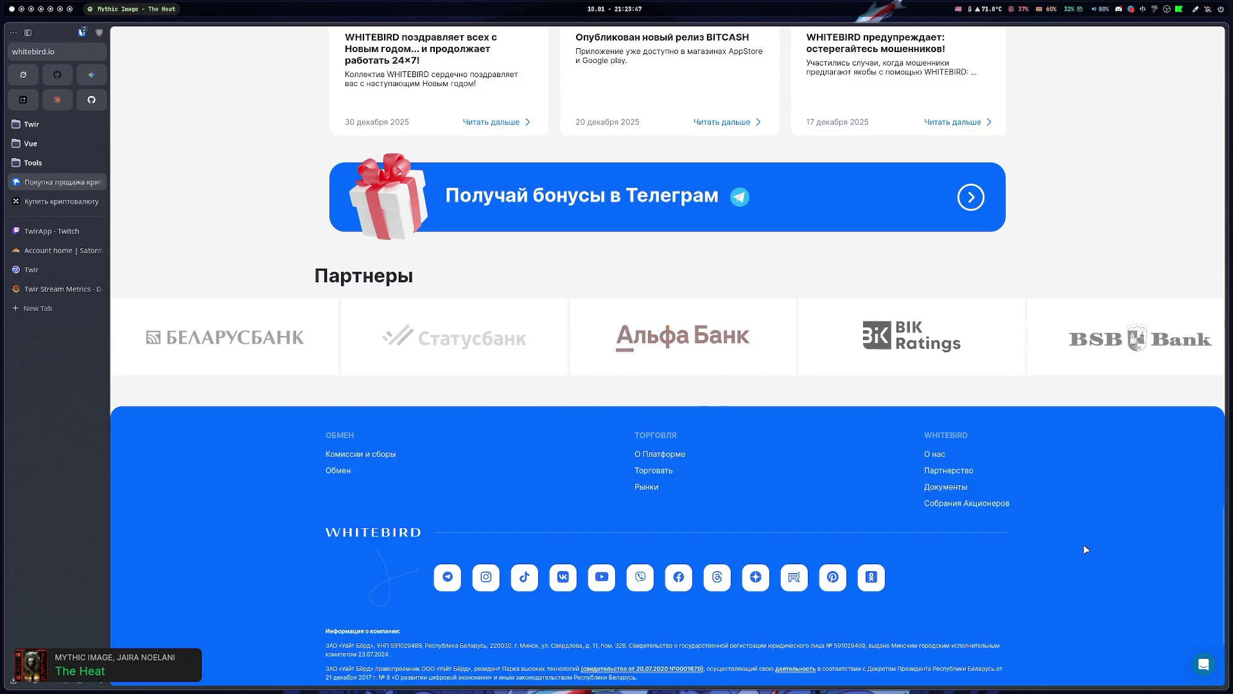
{"action": "scroll", "coordinate": [1081, 565], "scroll_direction": "down", "scroll_amount": 3}
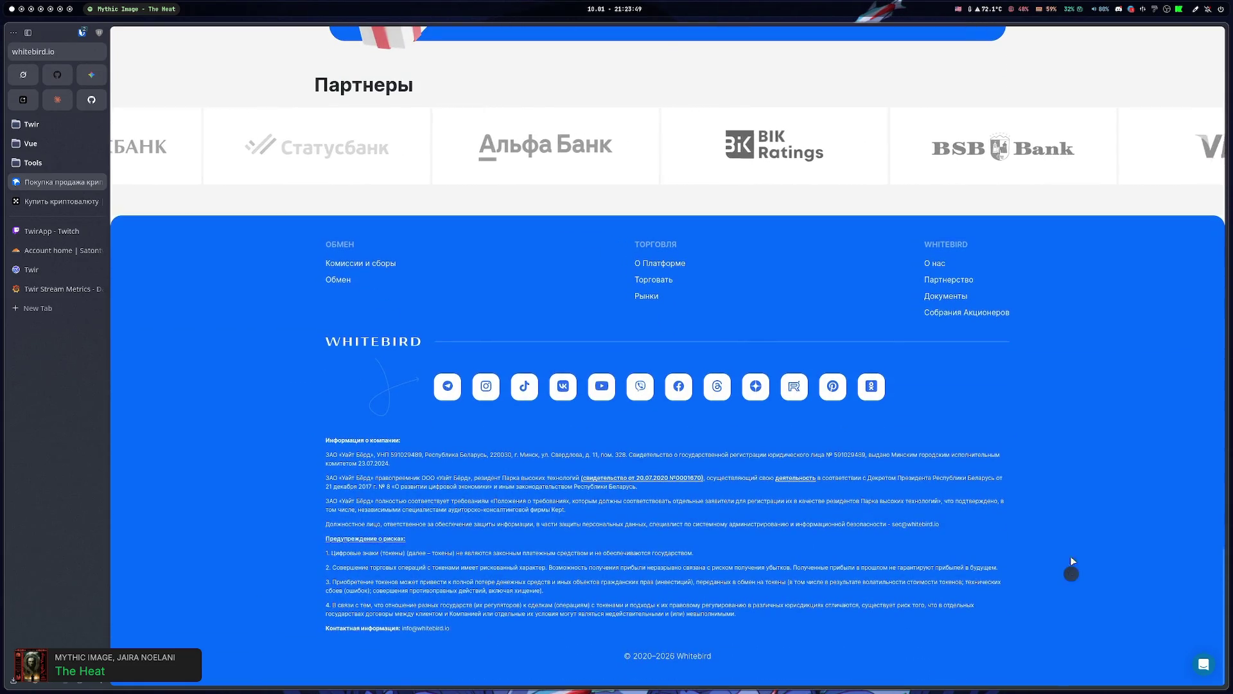
{"action": "scroll", "coordinate": [1066, 398], "scroll_direction": "up", "scroll_amount": 20}
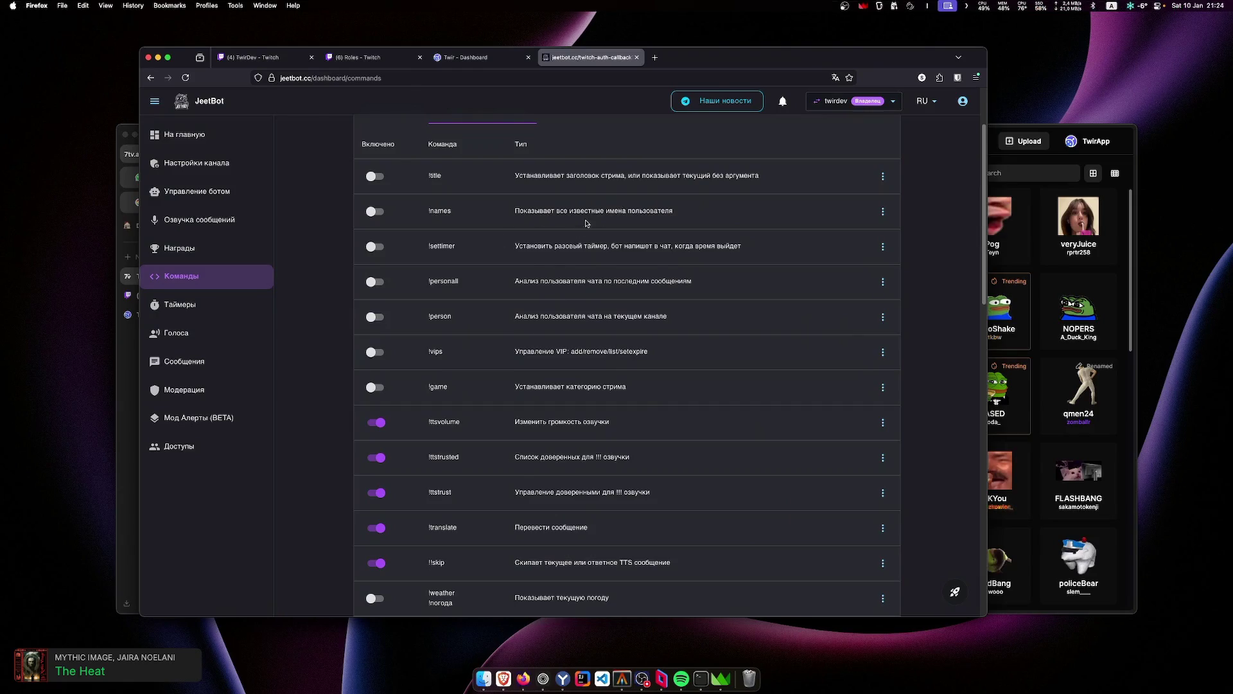
{"action": "key", "text": "super+5"}
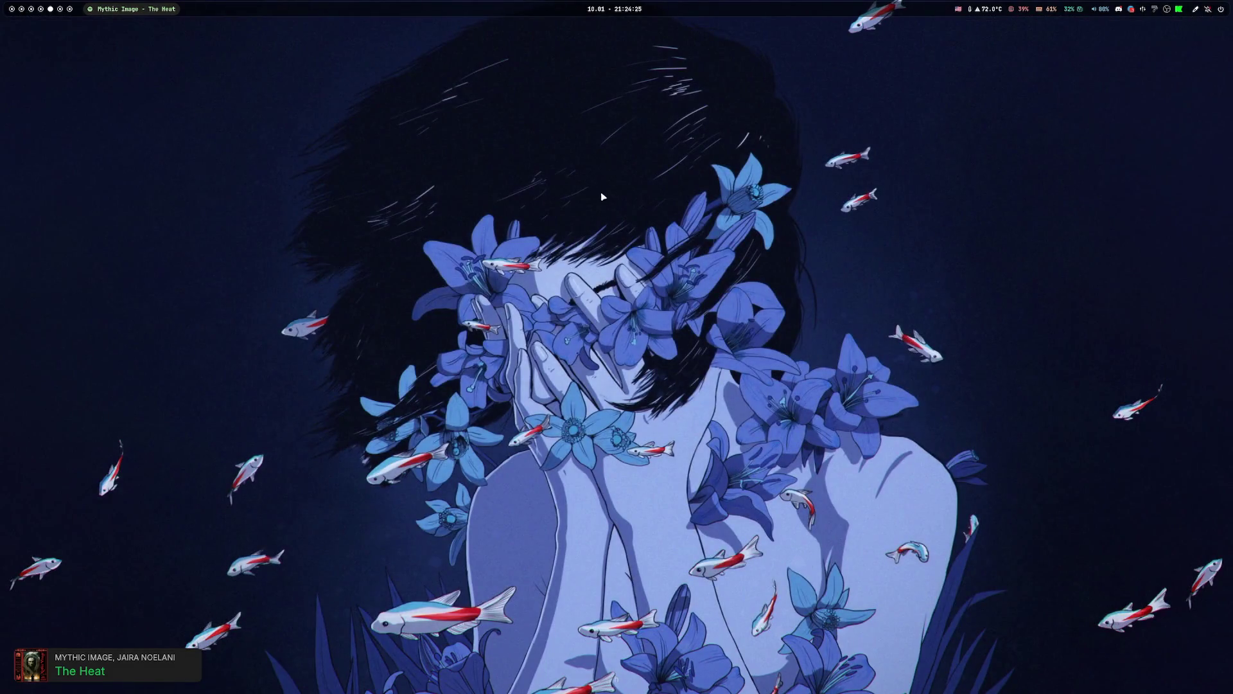
- In the Steam library, select Dota 2 in the sidebar and press ИГРАТЬ
{"action": "key", "text": "super+d"}
{"action": "key", "text": "Escape"}
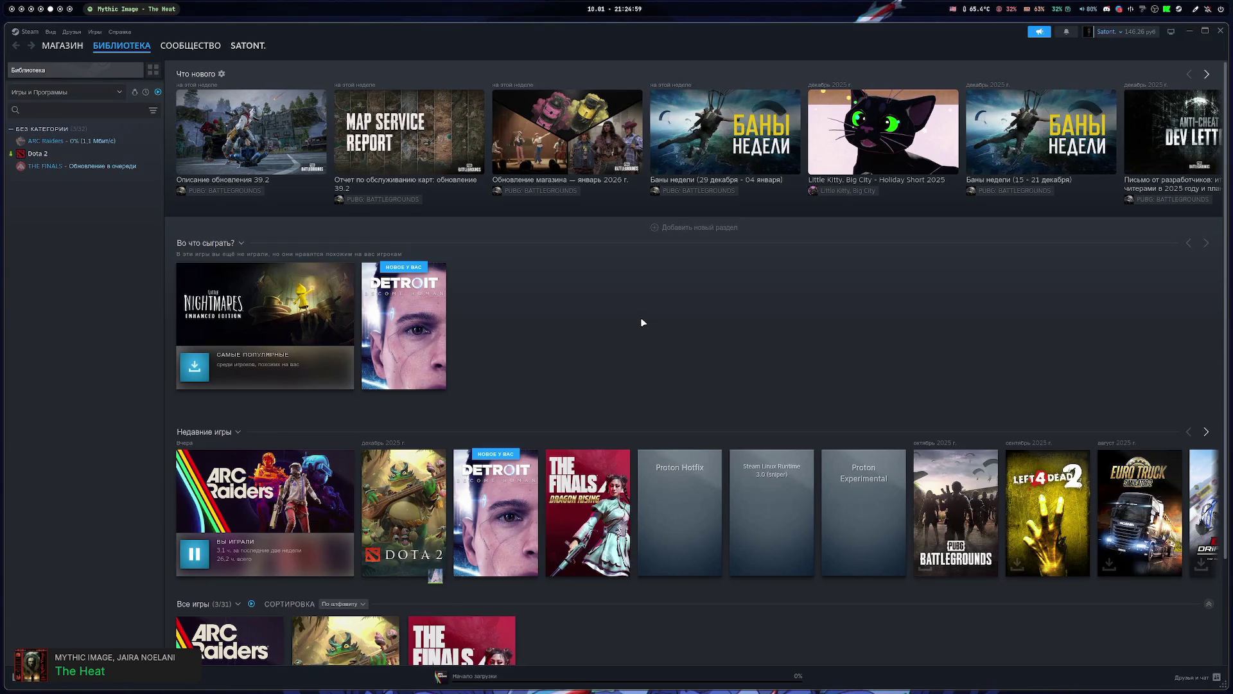
{"action": "left_click", "coordinate": [83, 142]}
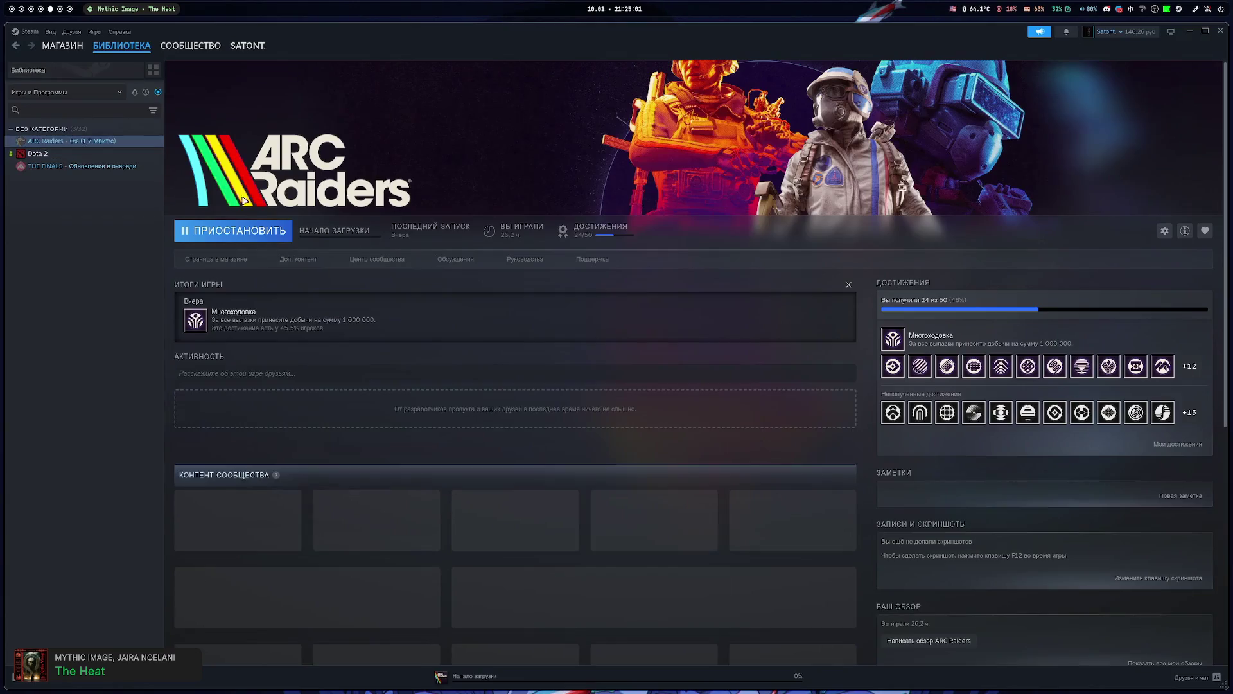
{"action": "left_click", "coordinate": [95, 155]}
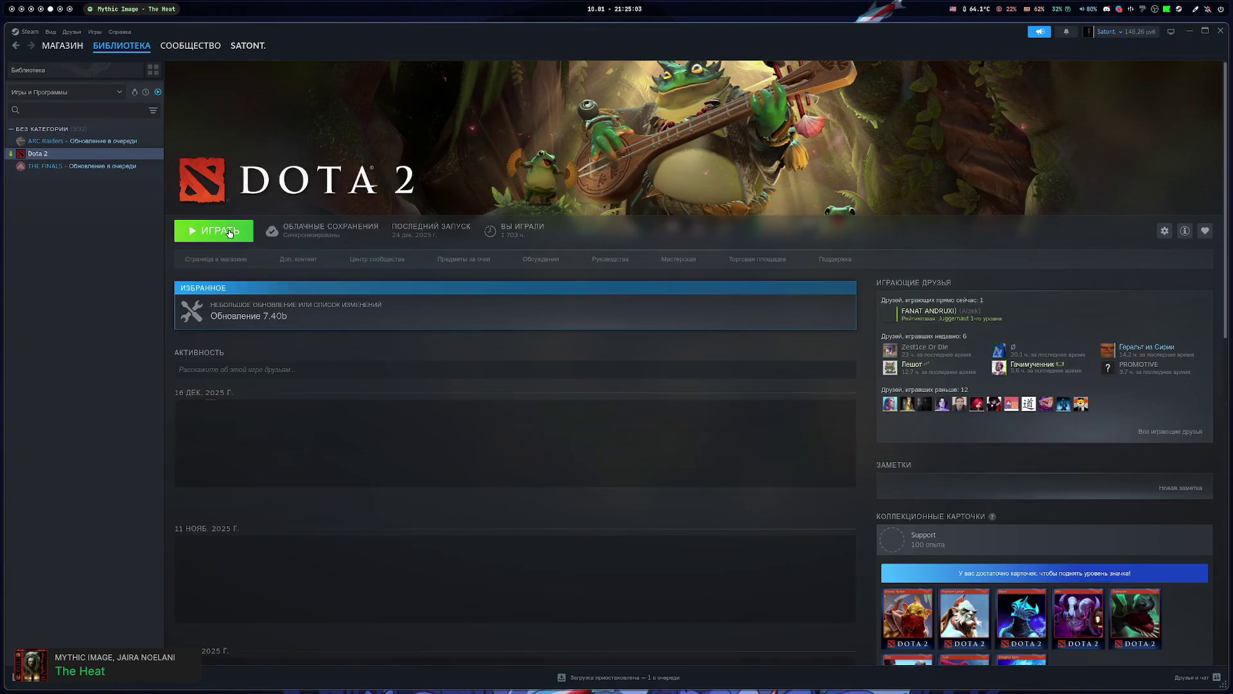
{"action": "left_click", "coordinate": [229, 232]}
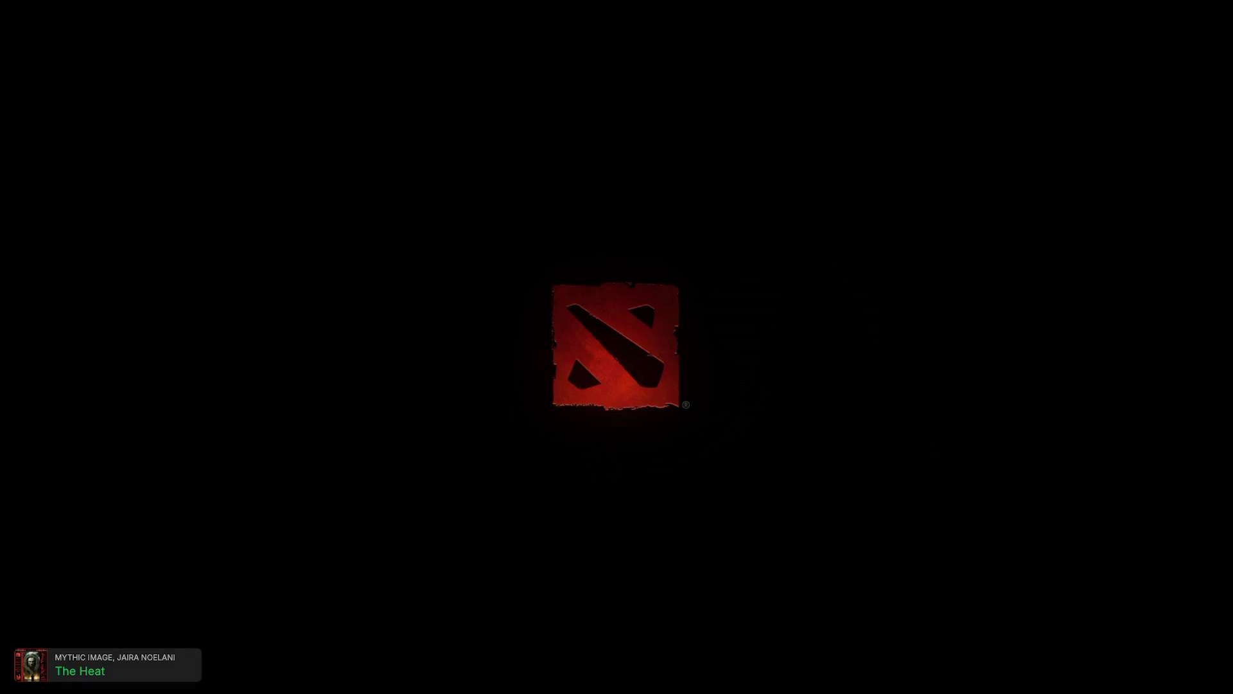
- Tile the loading Dota 2 window beside the Steam library
{"action": "key", "text": "alt+Tab"}
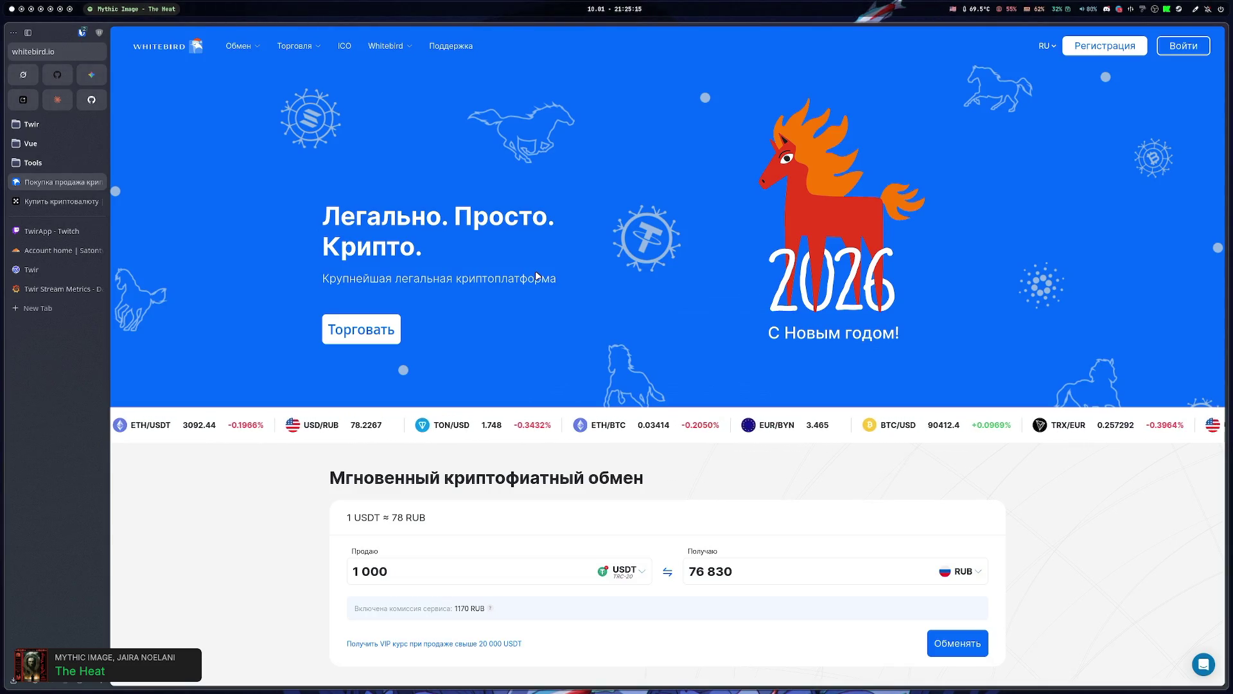
{"action": "key", "text": "super+5"}
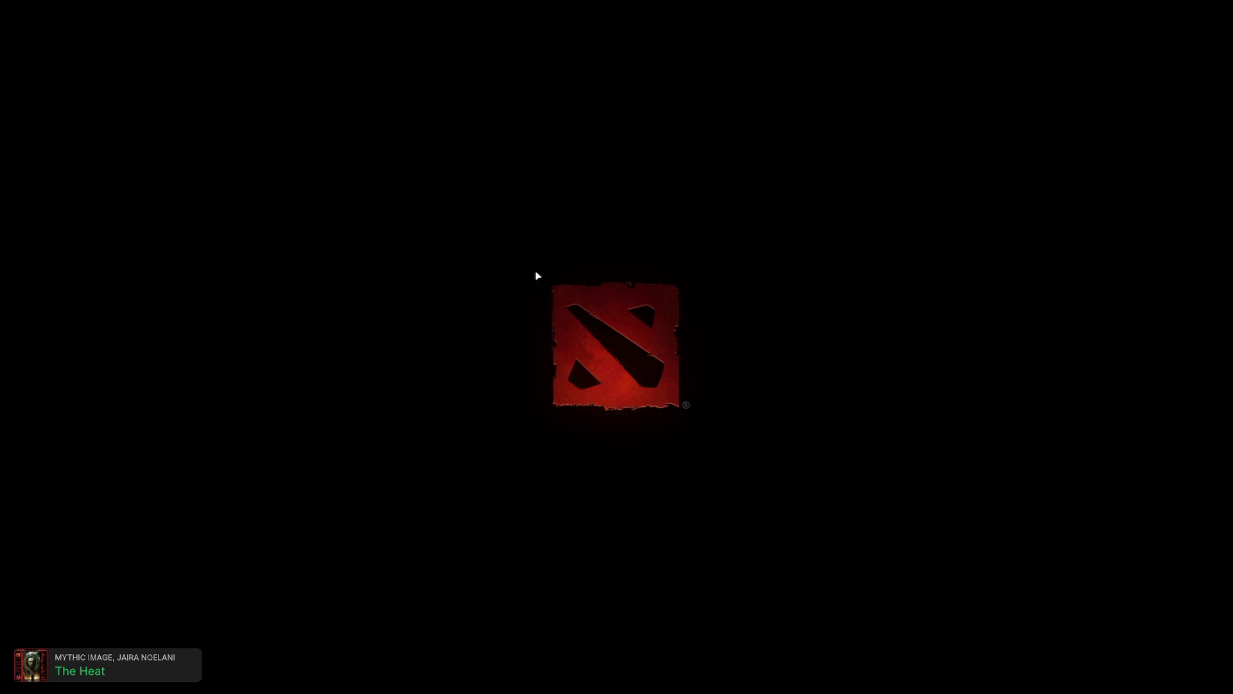
{"action": "key", "text": "super+f"}
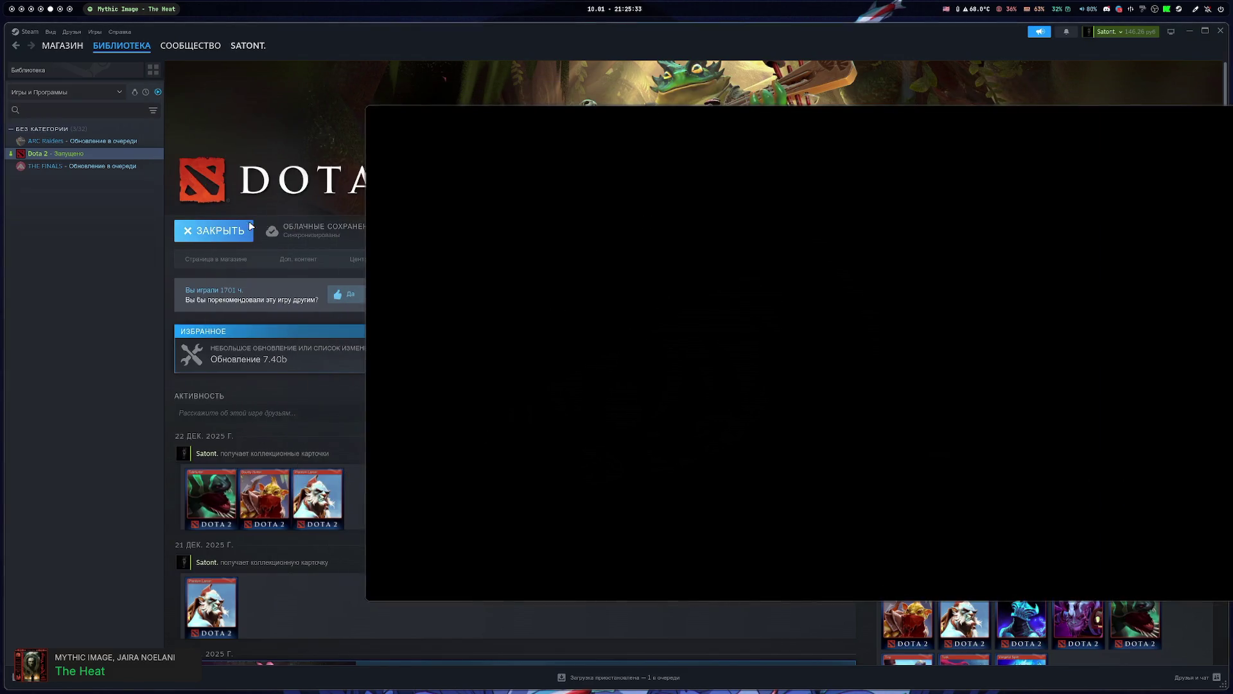
- Quit Dota 2, filter btop by dota_ to confirm nothing remains, then close Steam
{"action": "left_click", "coordinate": [219, 230]}
{"action": "left_click", "coordinate": [600, 381]}
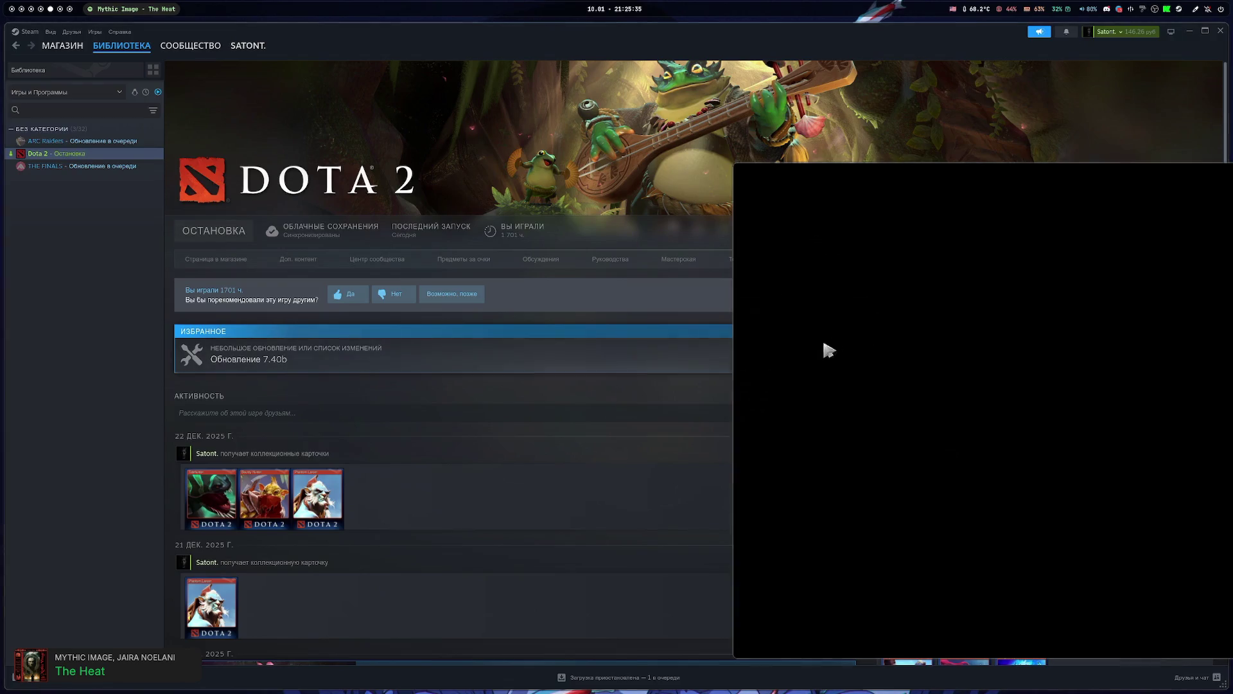
{"action": "key", "text": "super+4"}
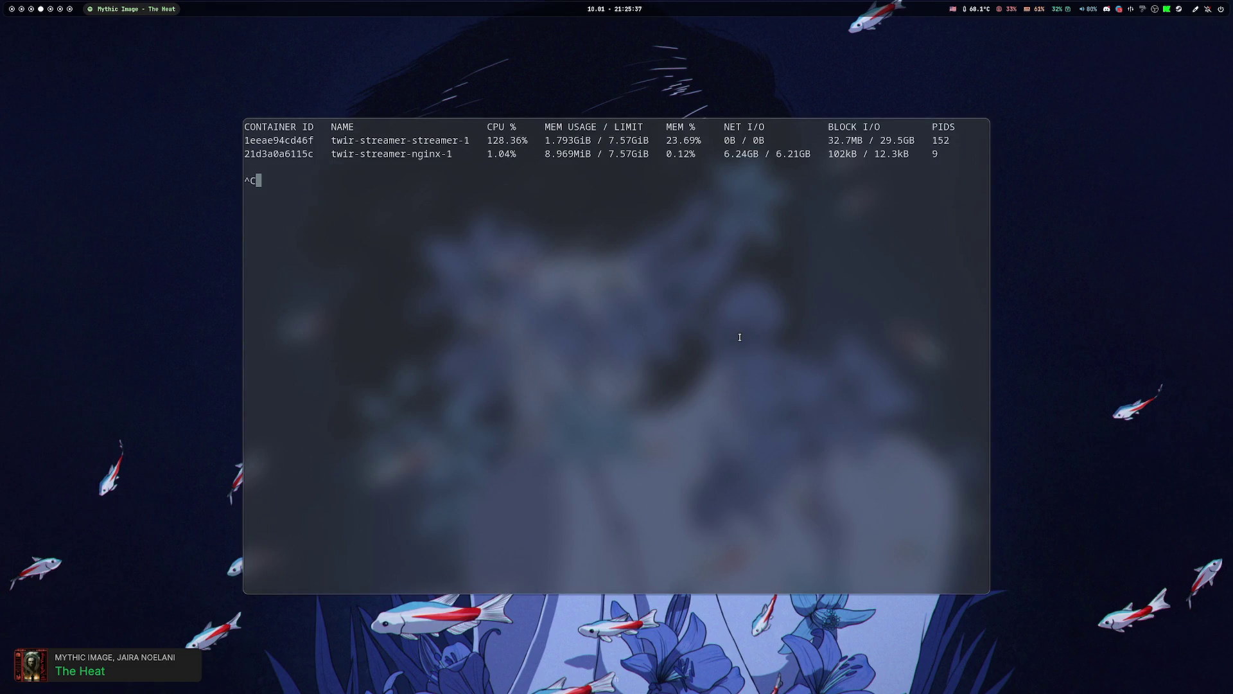
{"action": "type", "text": "exit"}
{"action": "key", "text": "Return"}
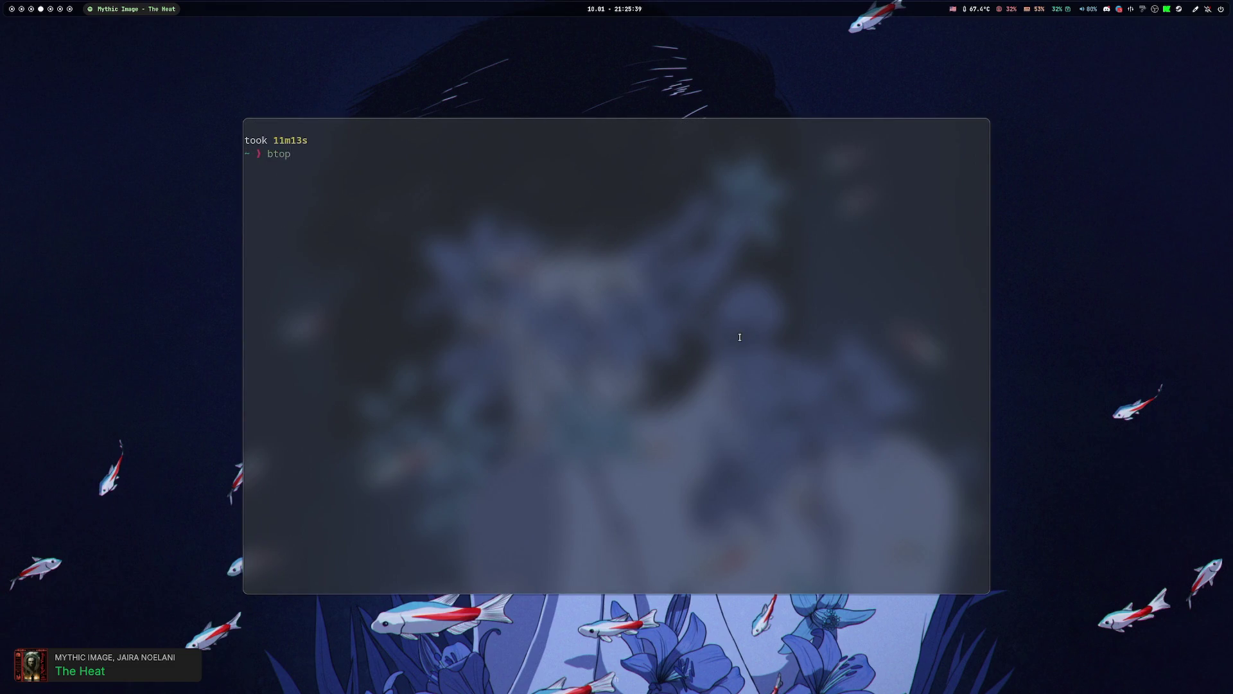
{"action": "key", "text": "Return"}
{"action": "type", "text": "fdota_"}
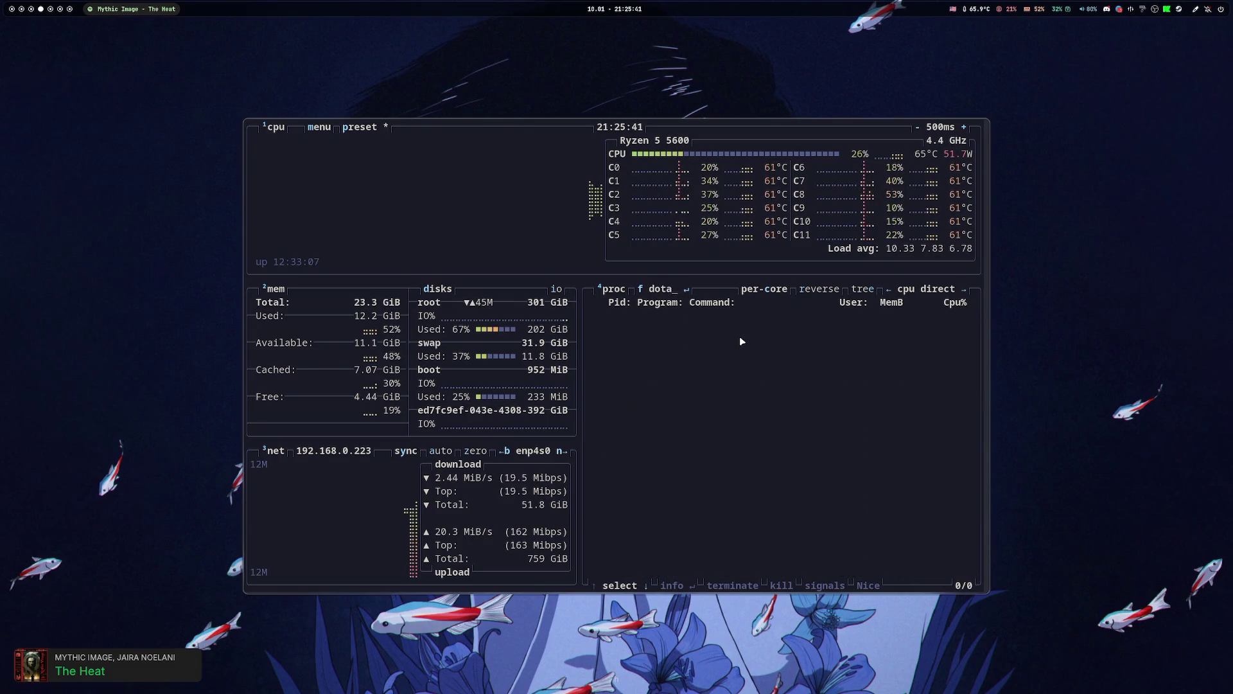
{"action": "key", "text": "super+5"}
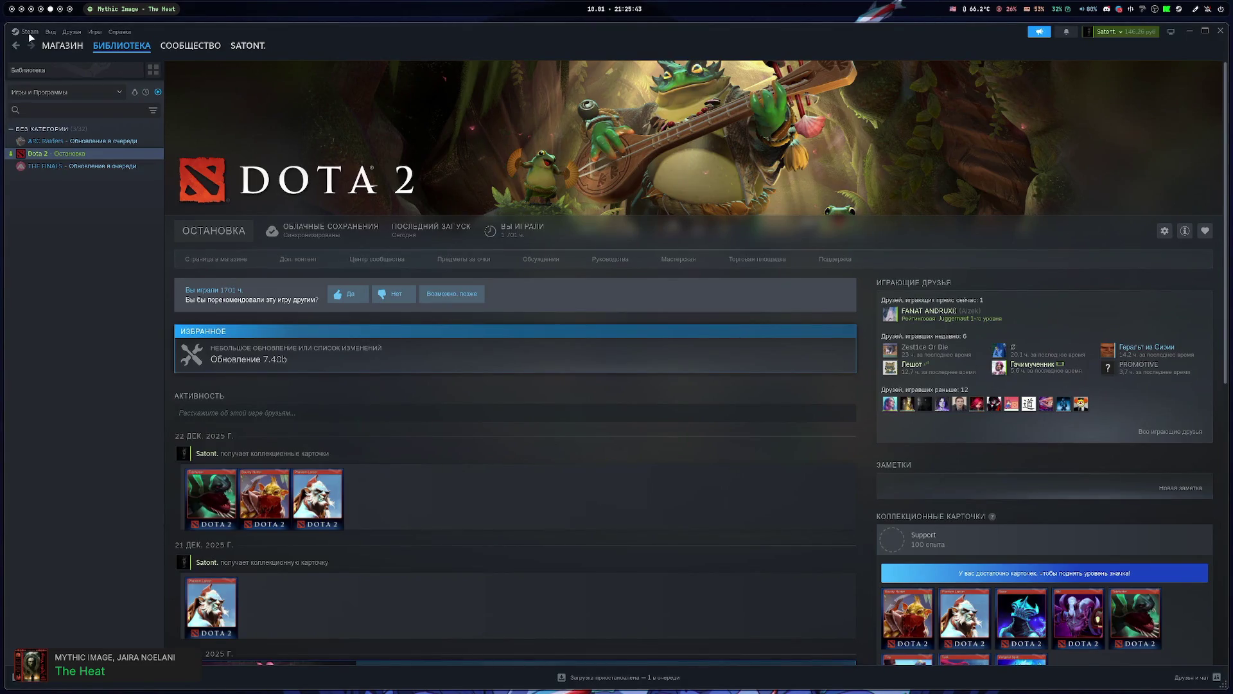
{"action": "key", "text": "super+q"}
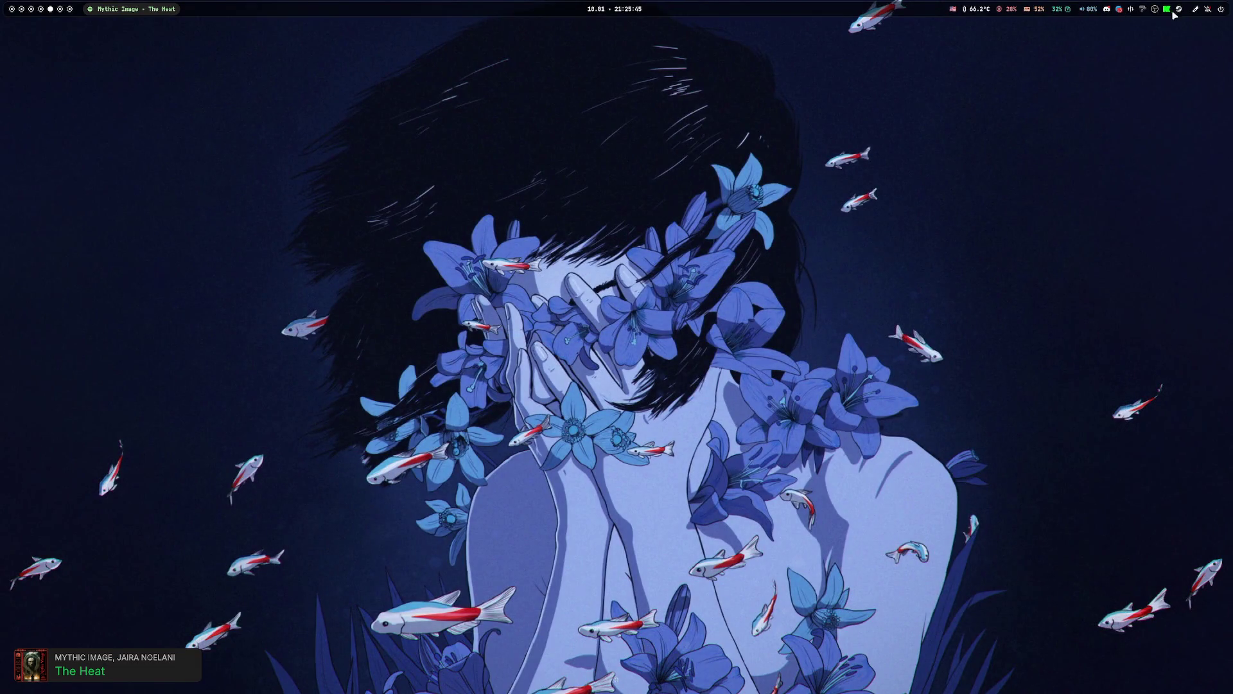
- Relaunch Steam and use Сменить аккаунт to sign in with the other saved profile
{"action": "left_click", "coordinate": [1178, 10]}
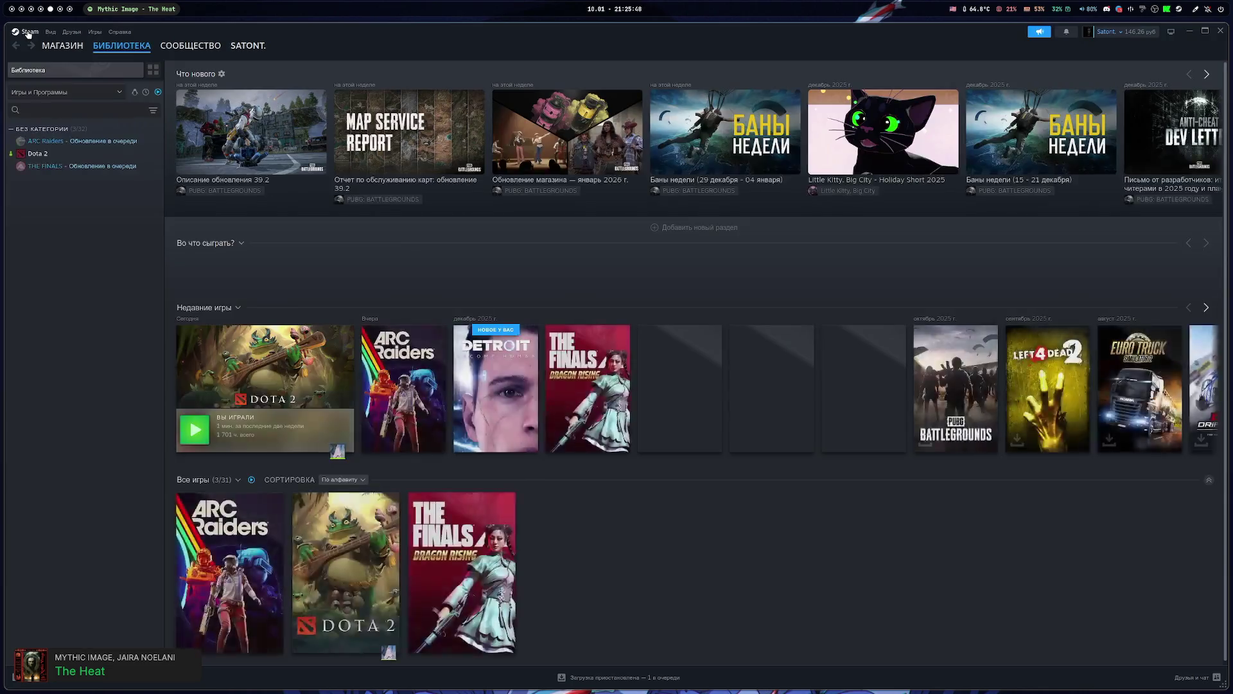
{"action": "left_click", "coordinate": [25, 31]}
{"action": "left_click", "coordinate": [38, 47]}
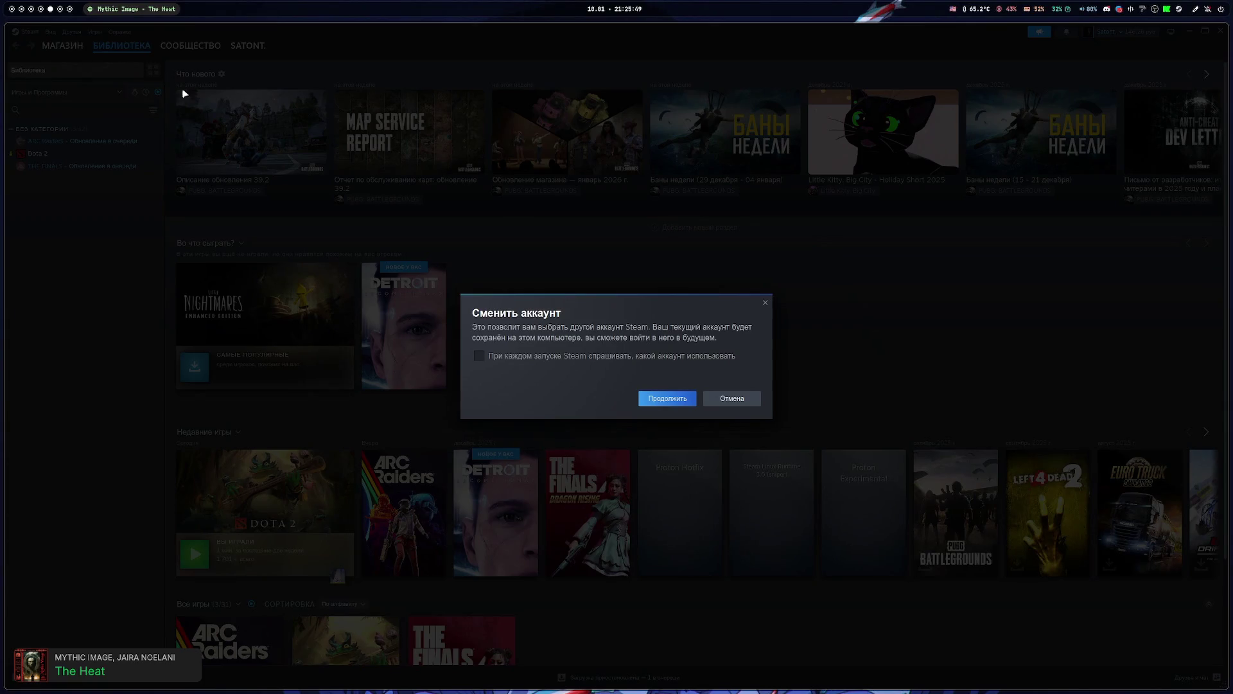
{"action": "left_click", "coordinate": [667, 399]}
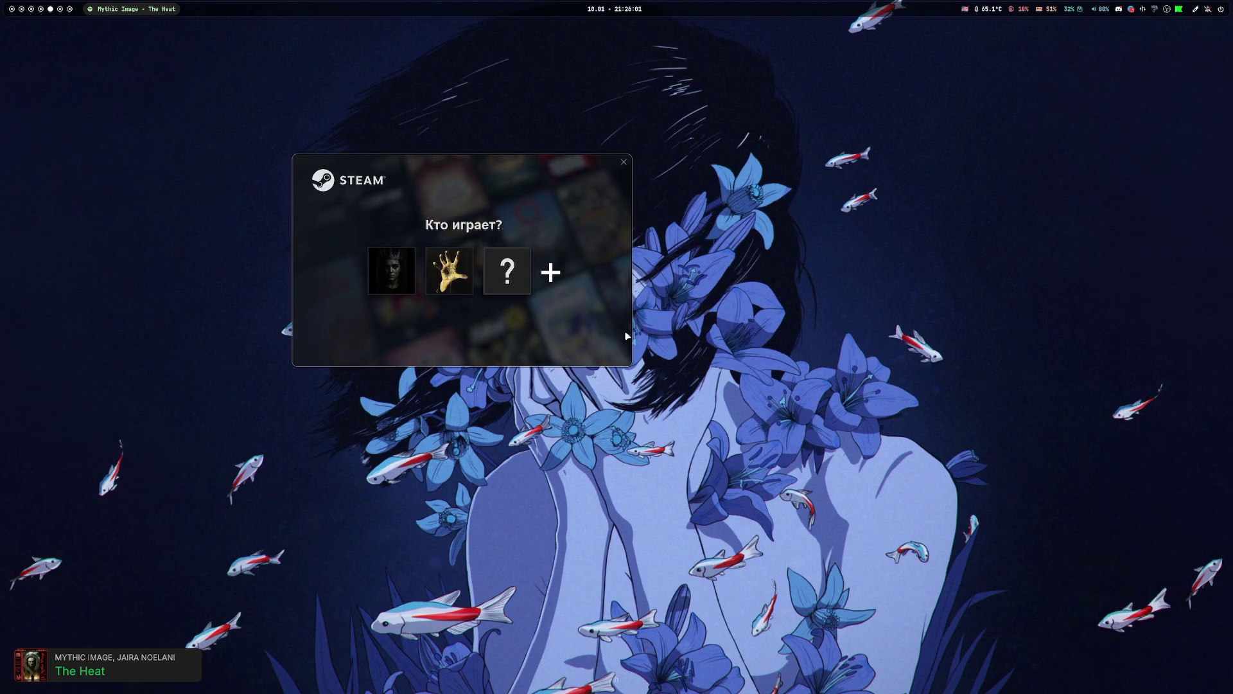
{"action": "left_click", "coordinate": [451, 270]}
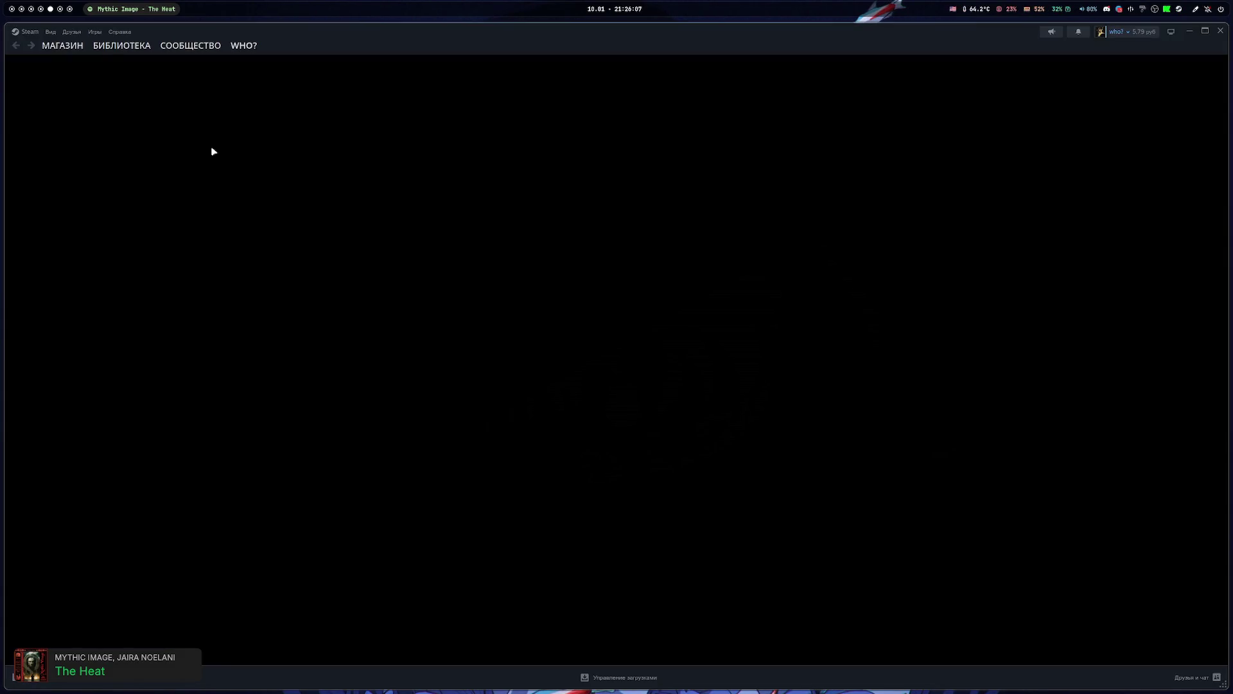
- Open БИБЛИОТЕКА, select Dota 2 and press ИГРАТЬ under the new account
{"action": "left_click", "coordinate": [117, 46]}
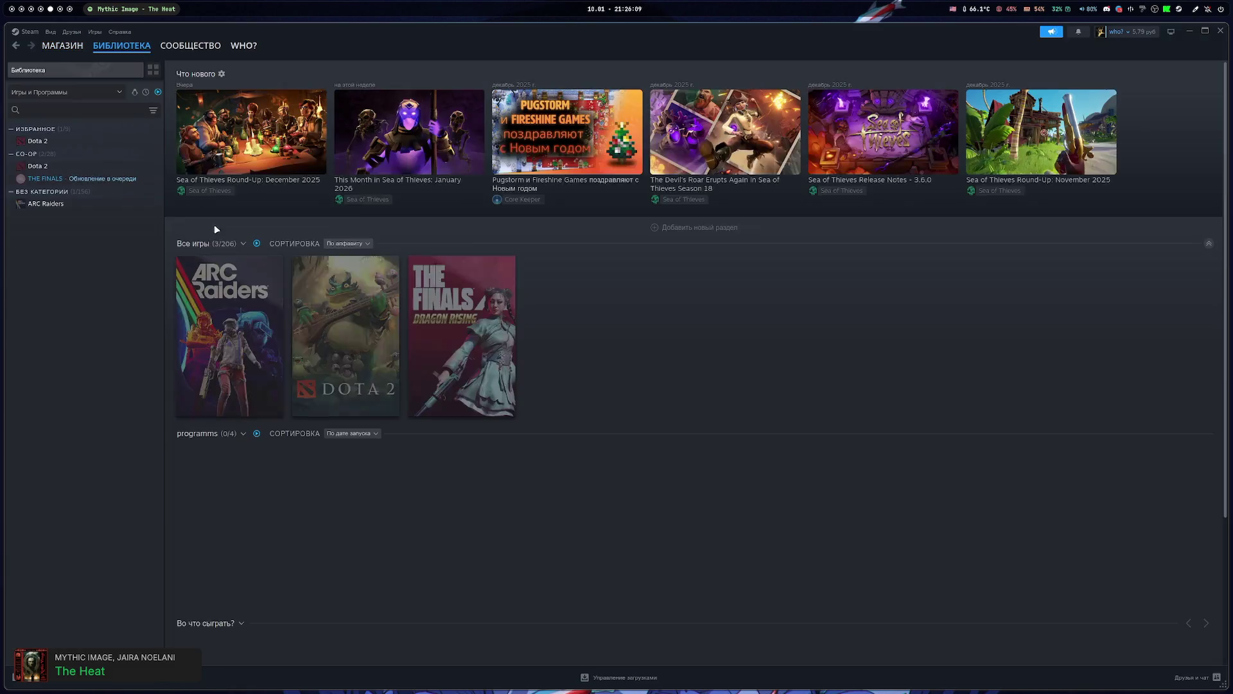
{"action": "left_click", "coordinate": [61, 166]}
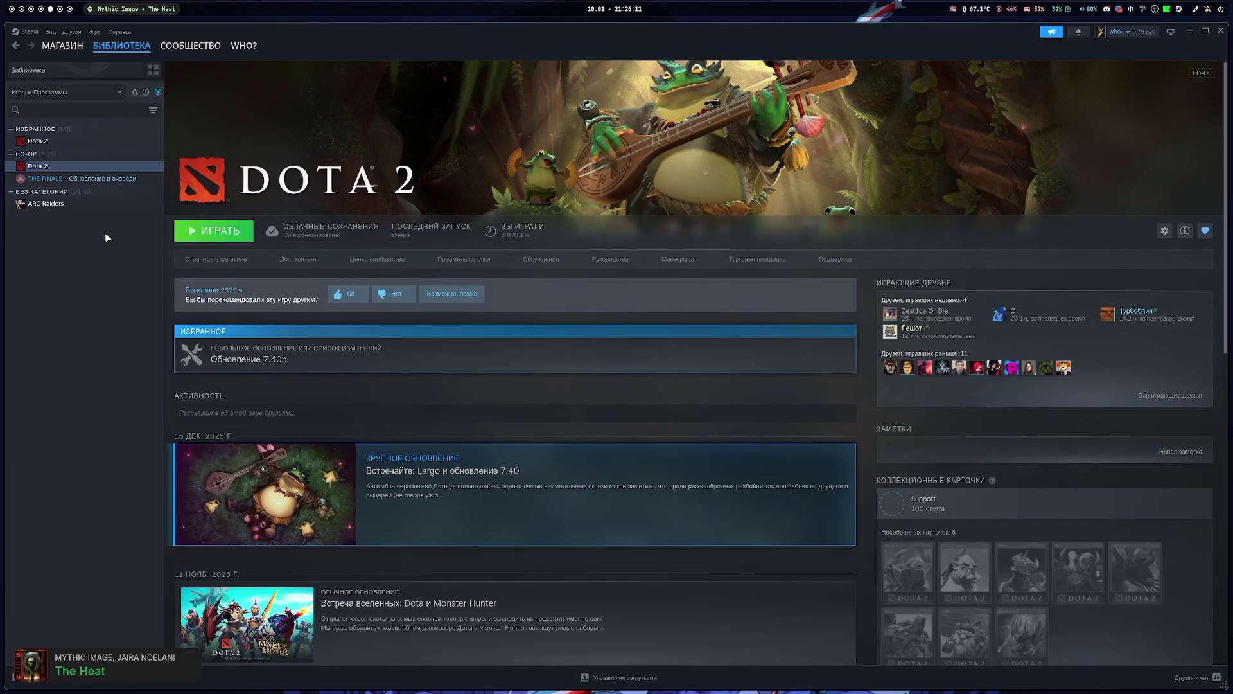
{"action": "left_click", "coordinate": [213, 239]}
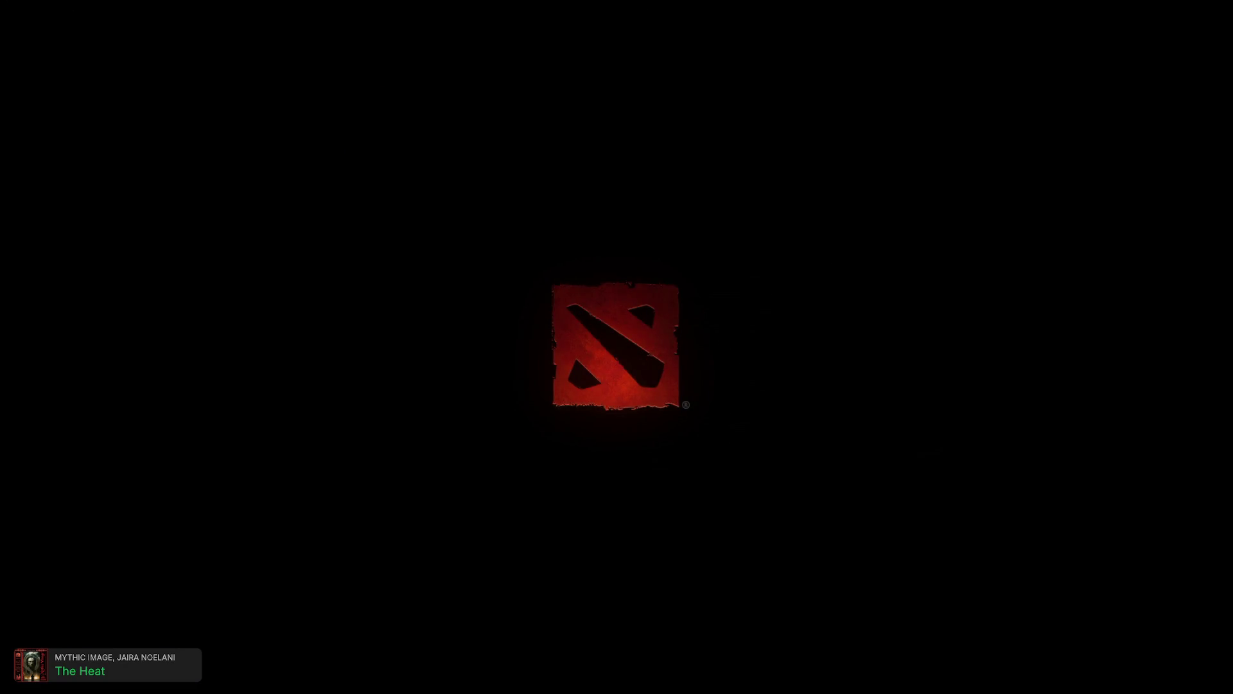
- Switch to the btop workspace on workspace 4 and drag its window right and down
{"action": "key", "text": "alt+Tab"}
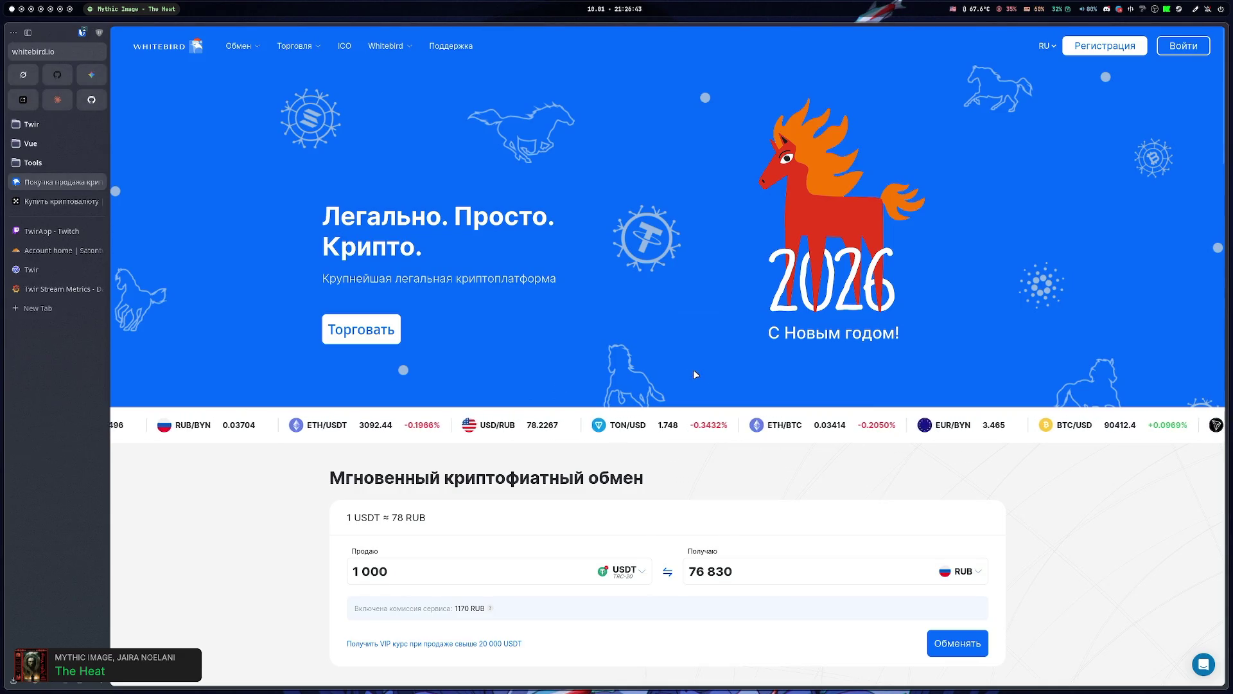
{"action": "key", "text": "super+4"}
{"action": "mouse_move", "coordinate": [668, 349]}
{"action": "left_mouse_down"}
{"action": "mouse_move", "coordinate": [1072, 687]}
{"action": "mouse_move", "coordinate": [536, 345]}
{"action": "mouse_move", "coordinate": [320, 268]}
{"action": "mouse_move", "coordinate": [837, 377]}
{"action": "mouse_move", "coordinate": [656, 305]}
{"action": "mouse_move", "coordinate": [780, 327]}
{"action": "mouse_move", "coordinate": [662, 583]}
{"action": "mouse_move", "coordinate": [587, 353]}
{"action": "left_mouse_up"}
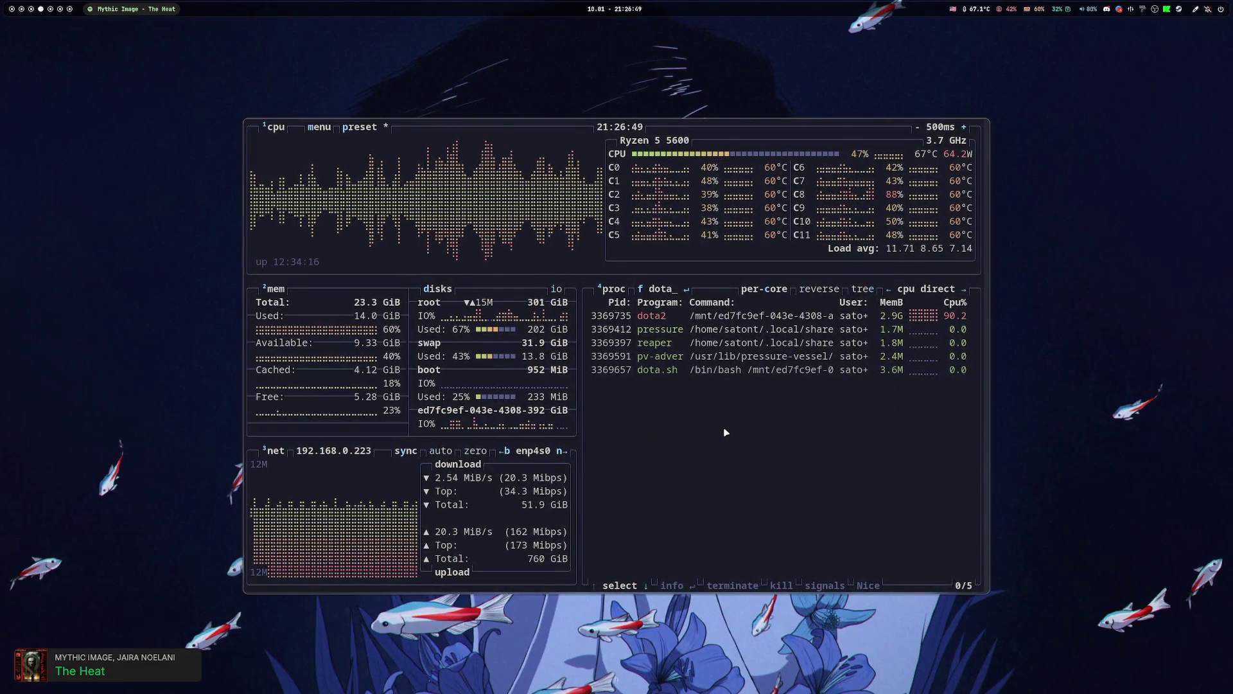
- Exit btop, toggle the terminal fullscreen, and return to the Whitebird browser on workspace 1
{"action": "key", "text": "q"}
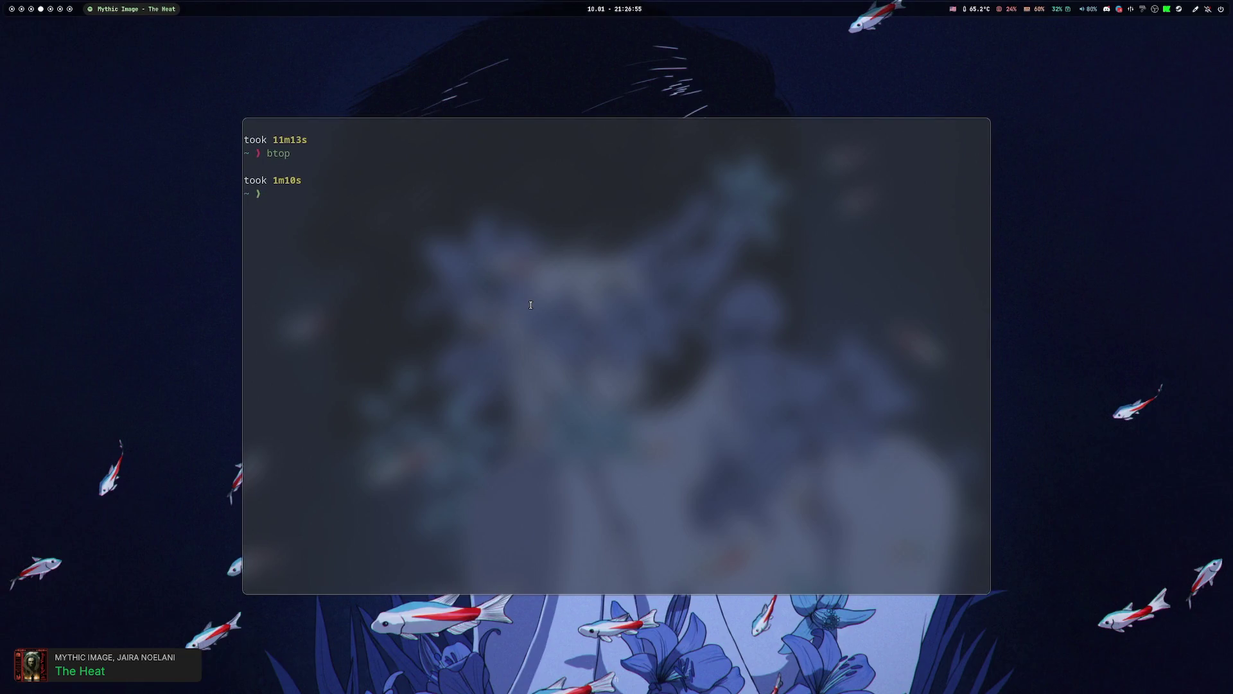
{"action": "key", "text": "super+f"}
{"action": "key", "text": "super+1"}
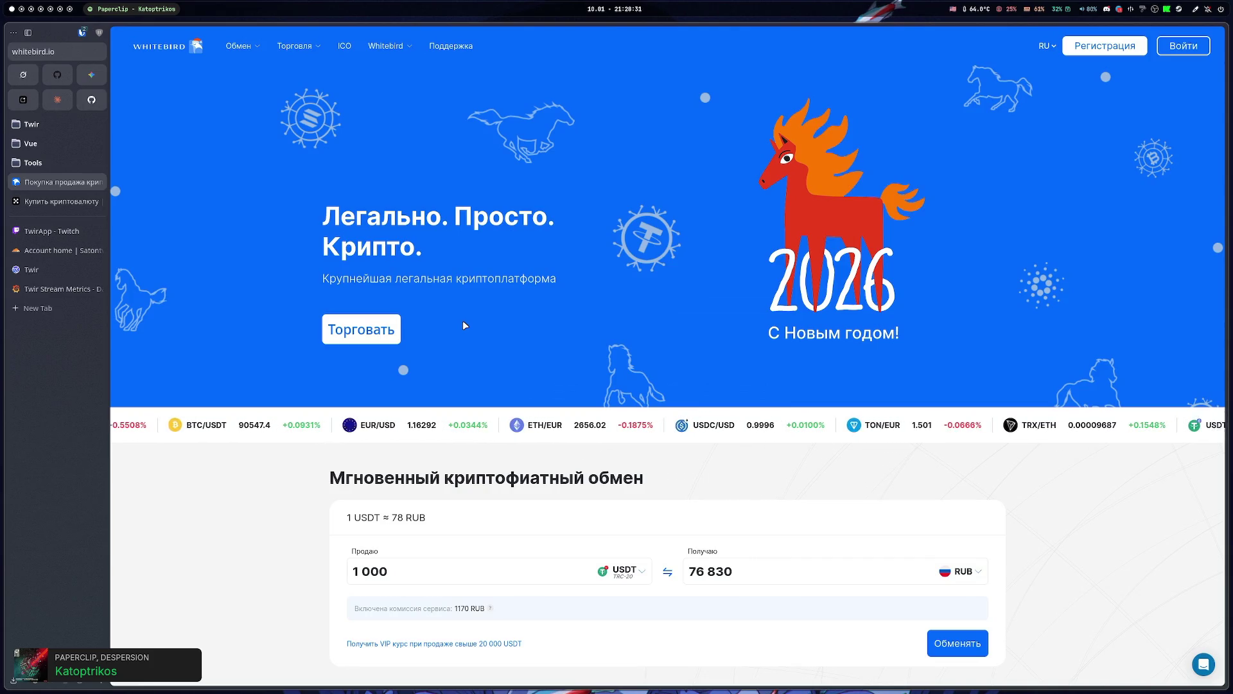
- In Dota 2, search the friends list by part of a friend's name and open their player profile
{"action": "key", "text": "alt+Tab"}
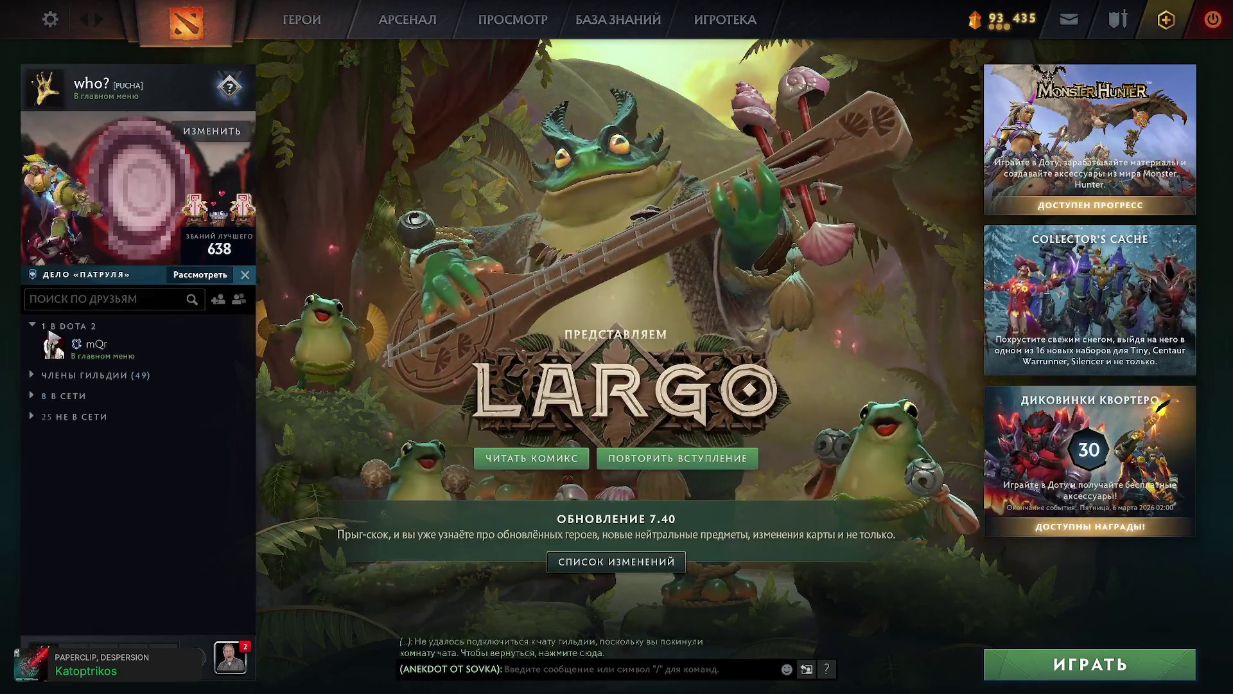
{"action": "left_click", "coordinate": [98, 299]}
{"action": "type", "text": "sat"}
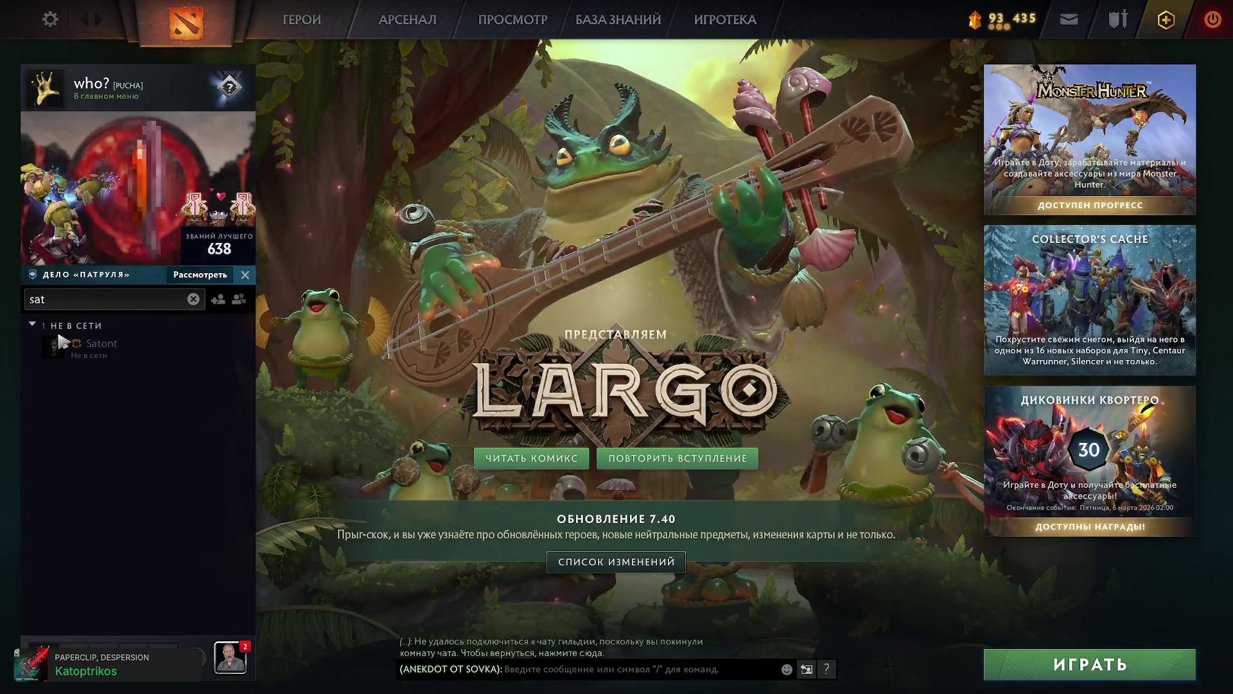
{"action": "left_click", "coordinate": [90, 369]}
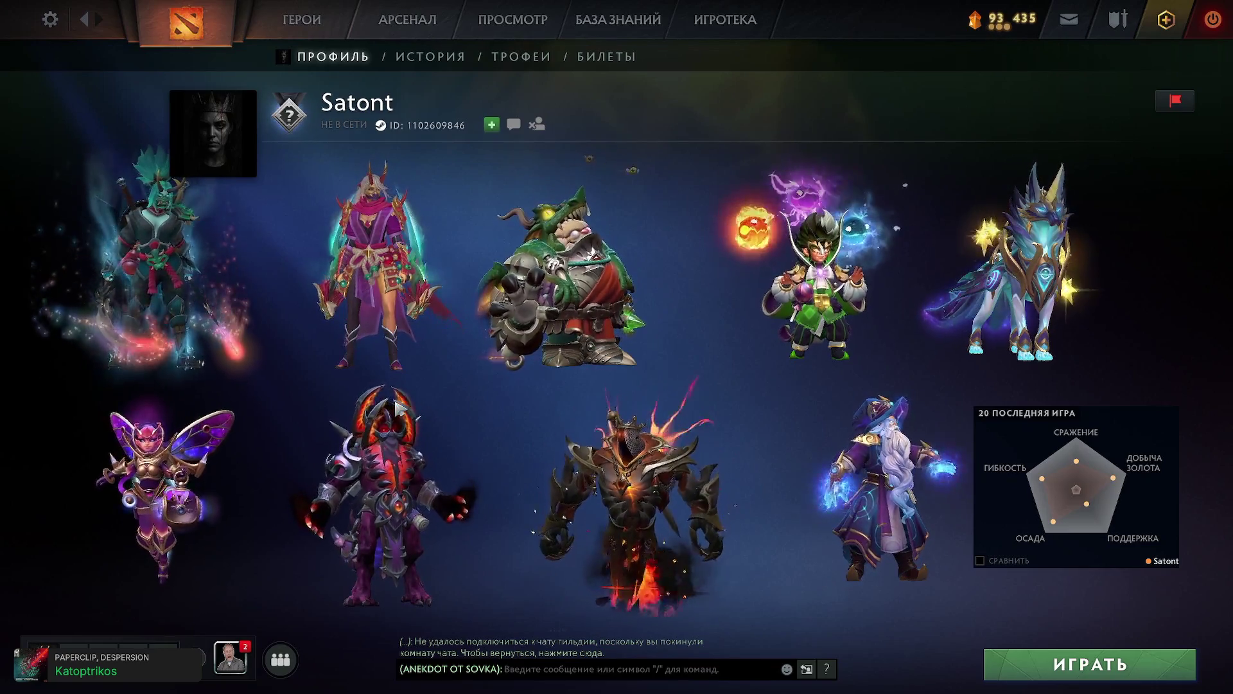
- Leave Dota 2 for the Zed editor showing chat_message.go's HandleChannelChatMessage handler
{"action": "key", "text": "alt+Tab"}
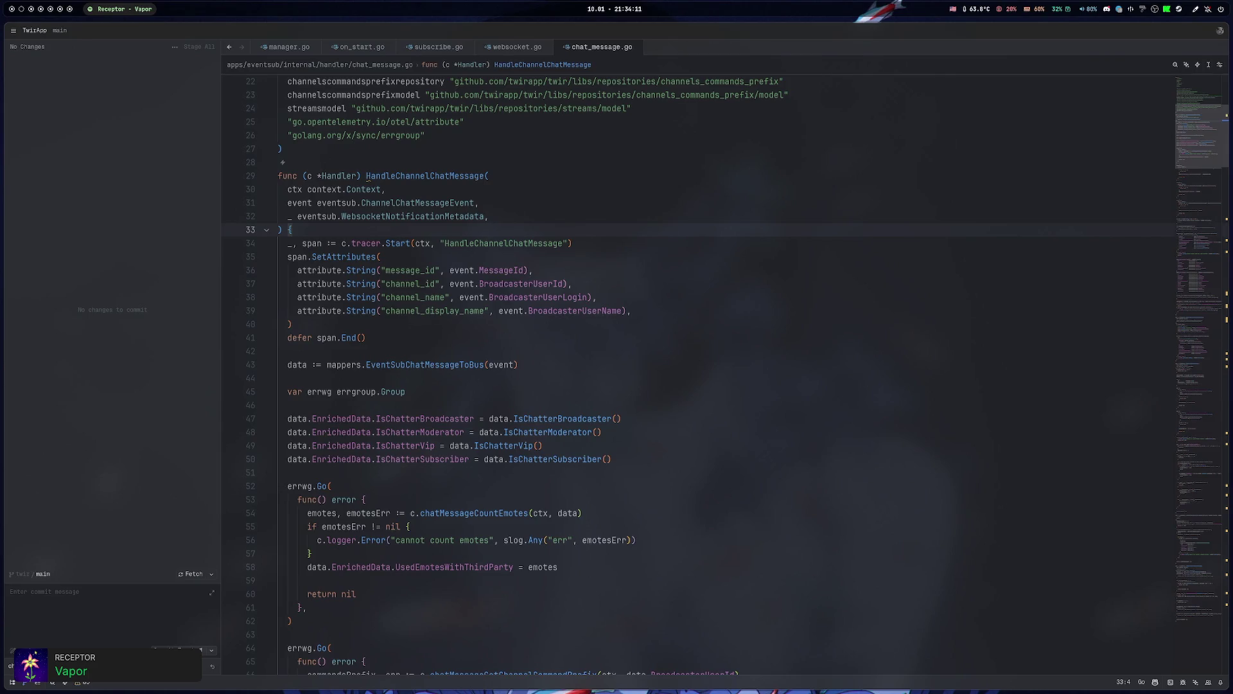
- Check git blame on the message_id and channel_name span attribute lines, then switch to the browser workspace
{"action": "left_click", "coordinate": [639, 270]}
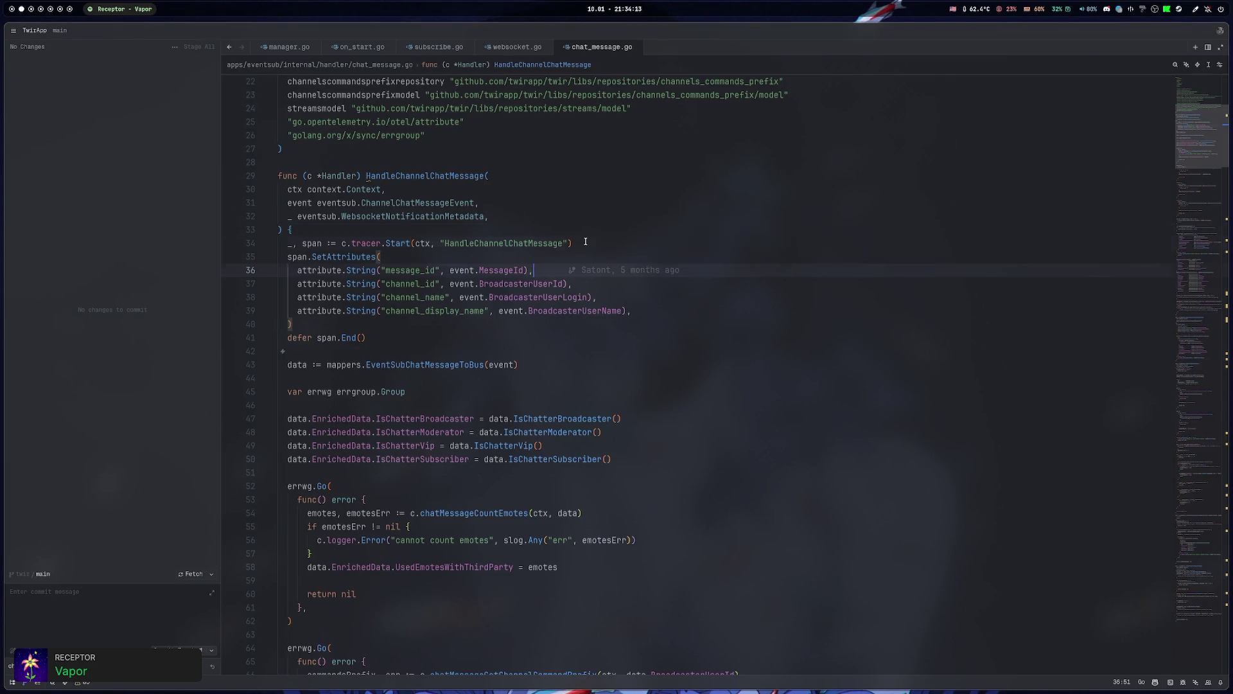
{"action": "left_click", "coordinate": [610, 283]}
{"action": "left_click", "coordinate": [637, 295]}
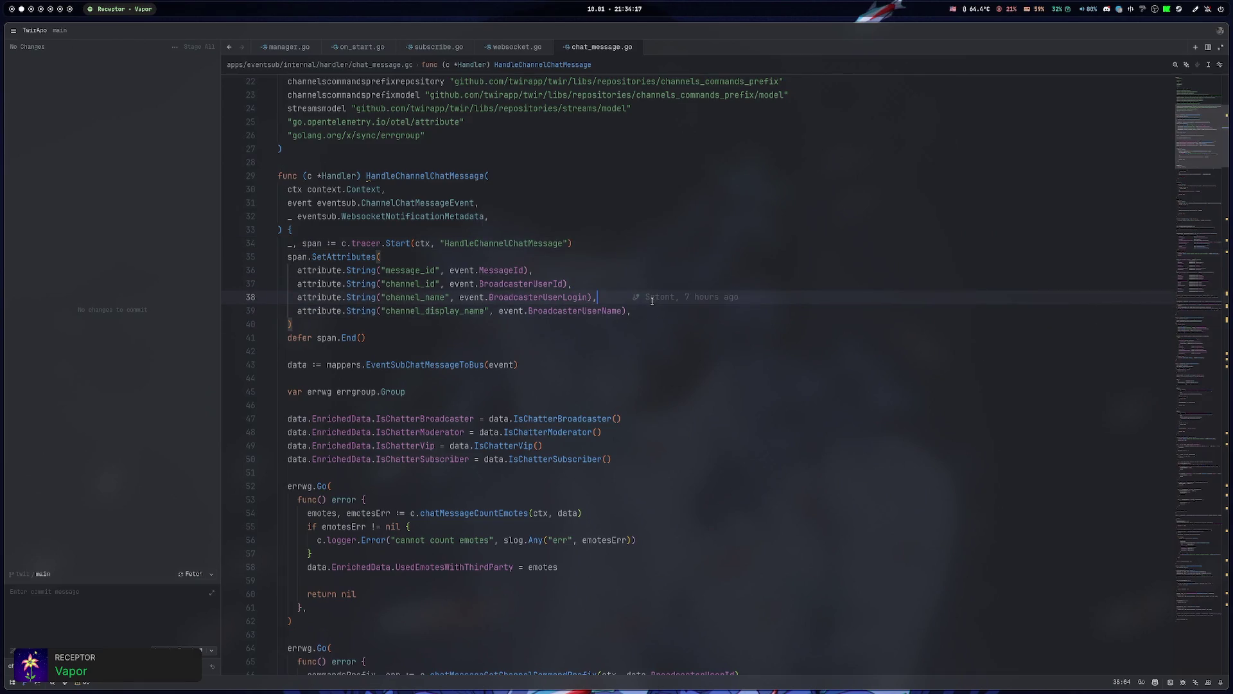
{"action": "key", "text": "super+1"}
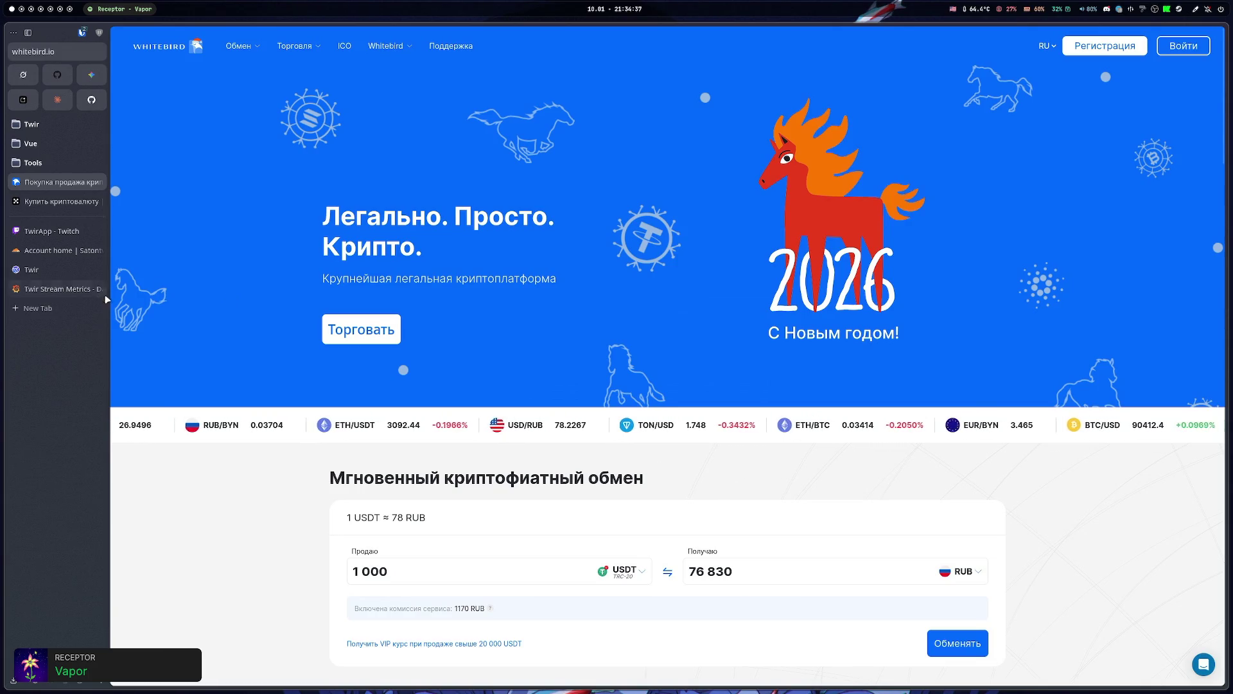
- Open bybit.com in a new tab and reach its Withdraw page
{"action": "key", "text": "ctrl+t"}
{"action": "type", "text": "by"}
{"action": "key", "text": "Return"}
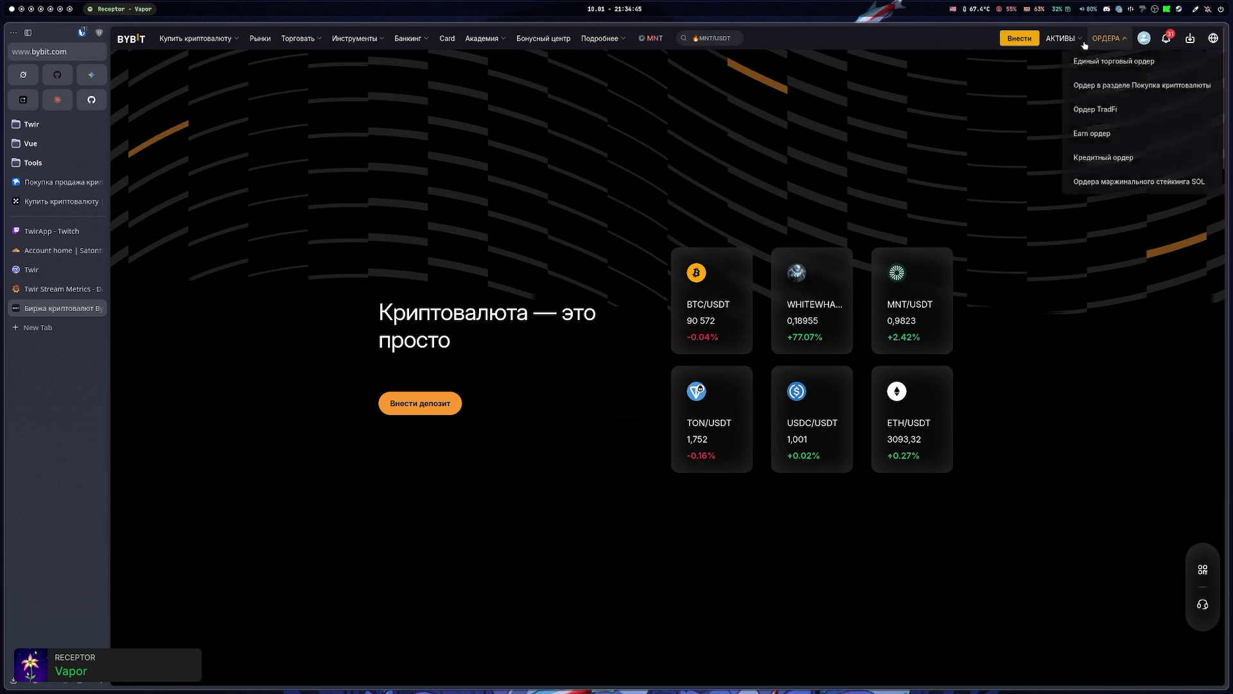
{"action": "mouse_move", "coordinate": [1079, 43]}
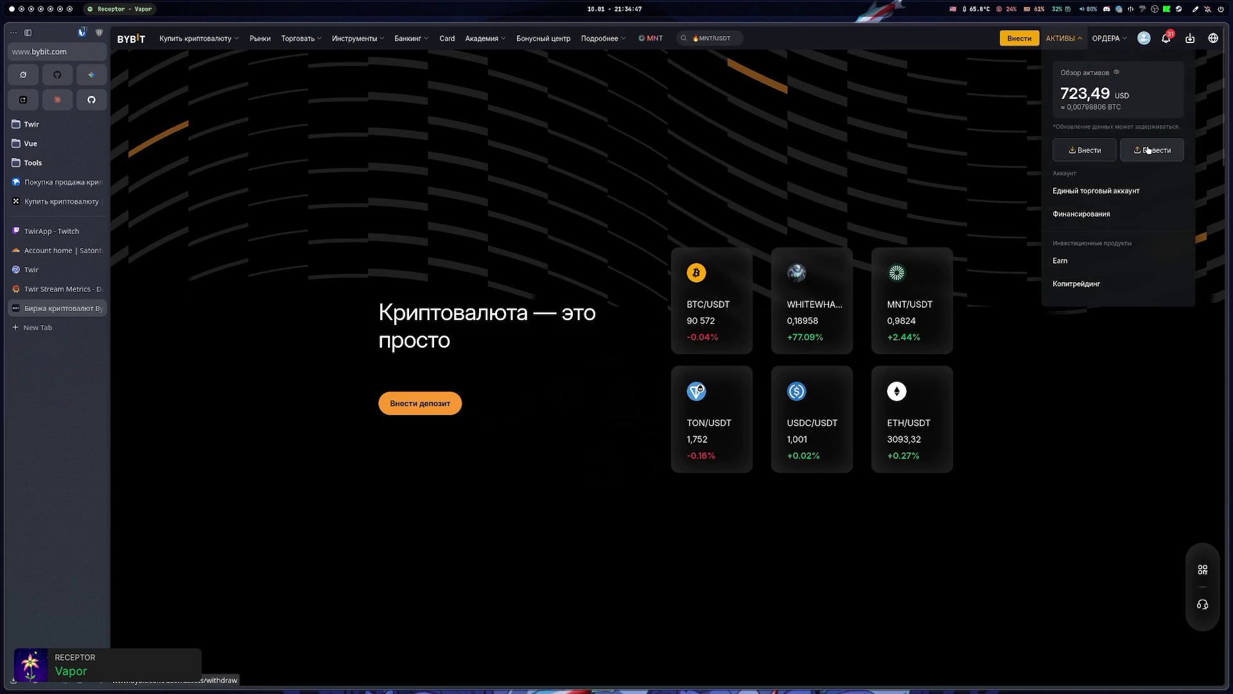
- Enter a '50 eur to usd' conversion query
{"action": "key", "text": "ctrl+t"}
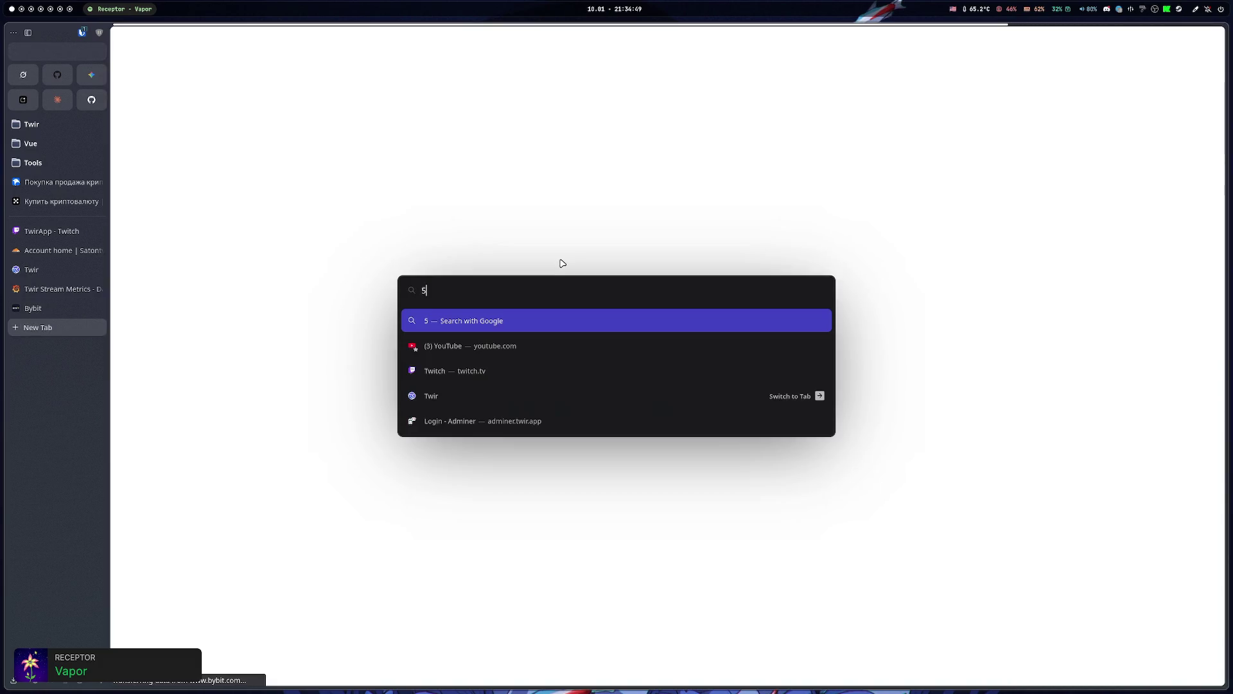
{"action": "key", "text": "Escape"}
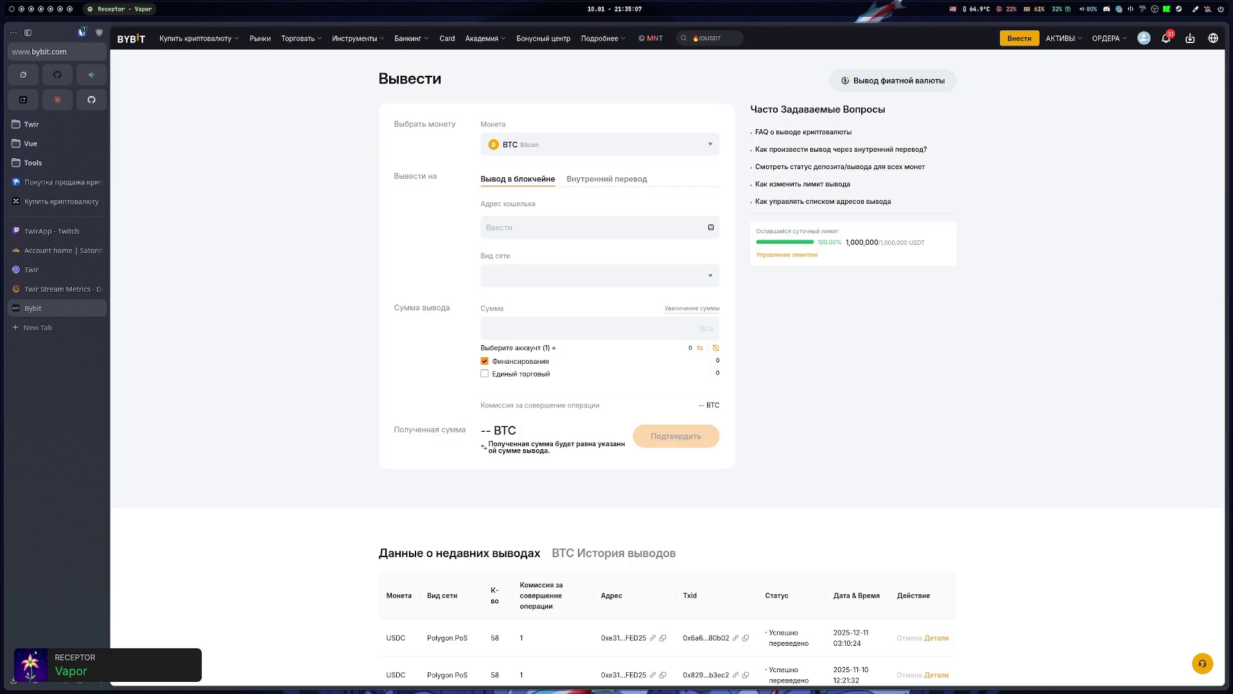
{"action": "type", "text": "50 eur to "}
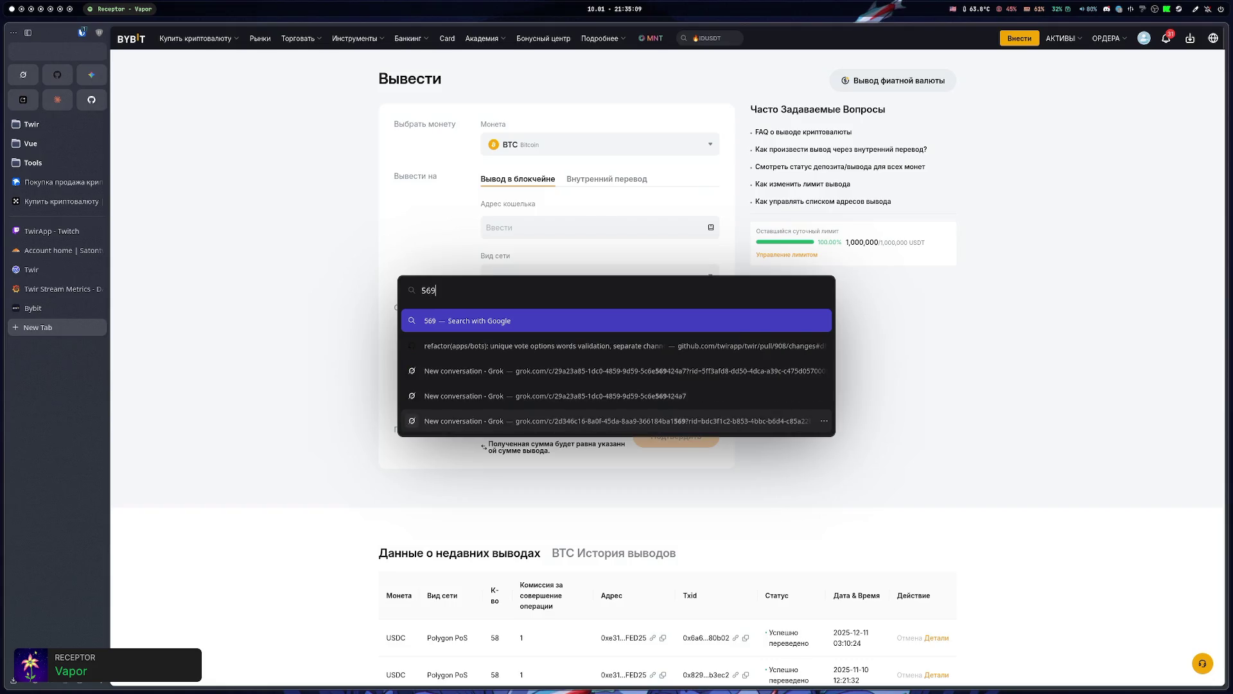
{"action": "type", "text": "usd"}
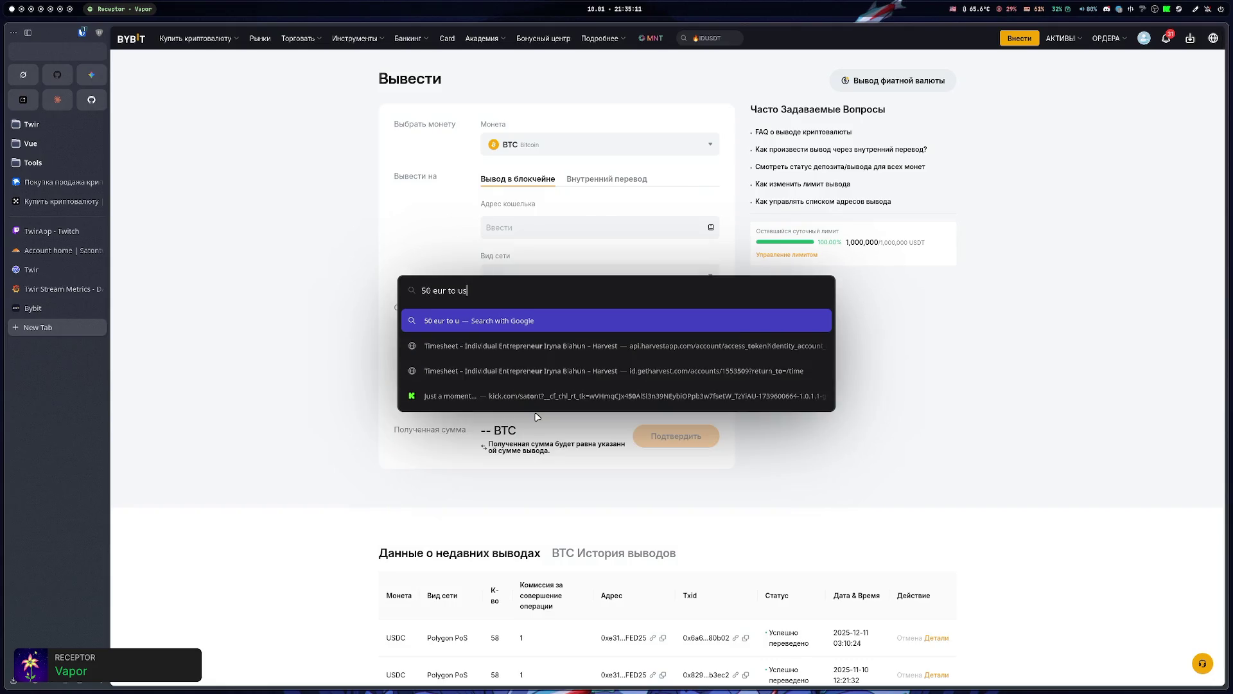
- Convert 50 EUR to USD with the launcher's currency calculator
{"action": "left_click", "coordinate": [539, 389]}
{"action": "key", "text": "super+space"}
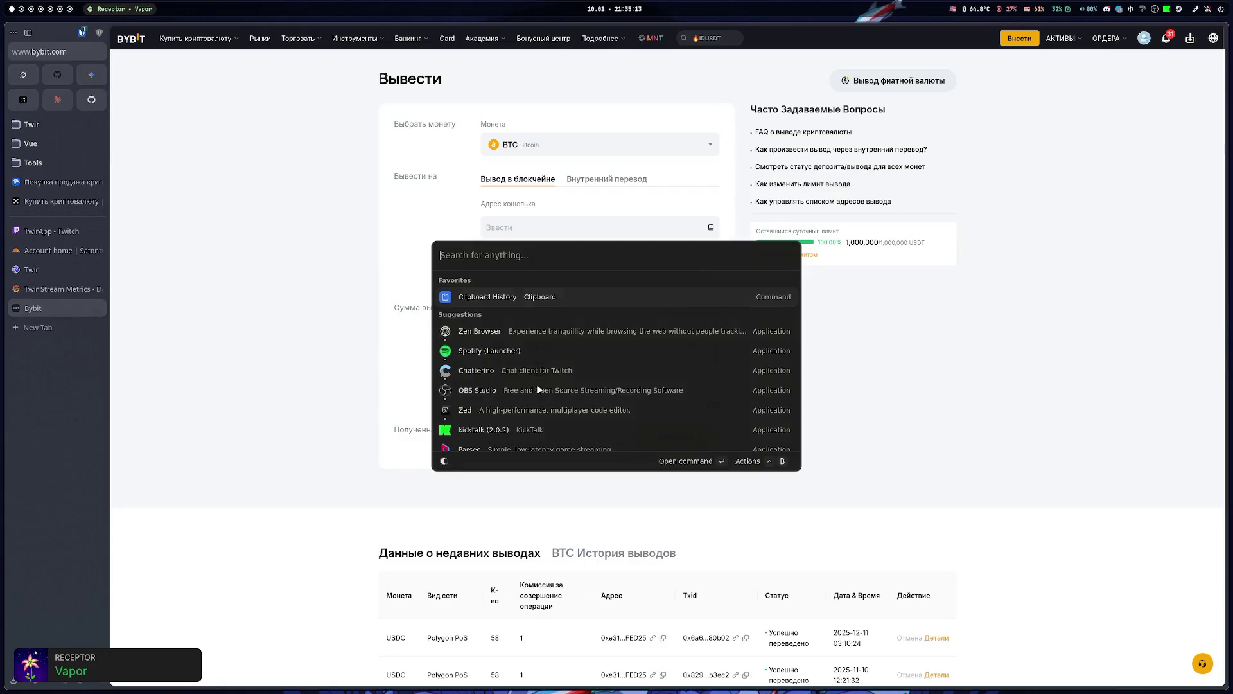
{"action": "type", "text": "50 eur to usd"}
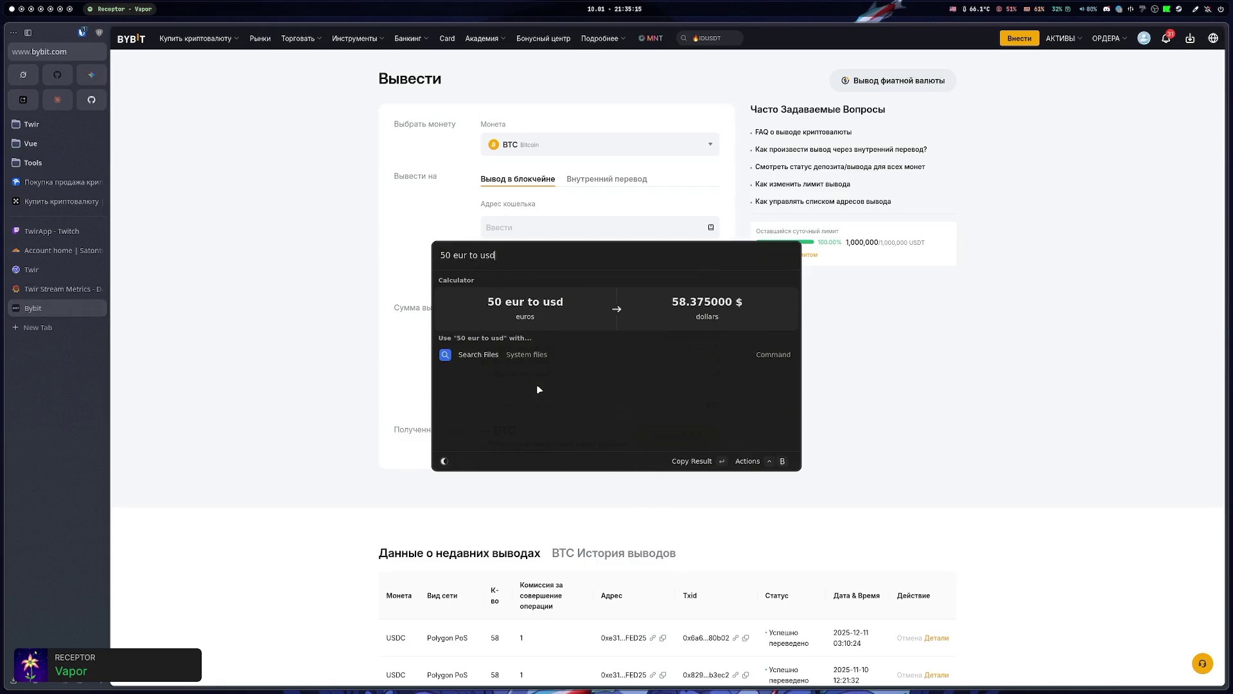
{"action": "key", "text": "Escape"}
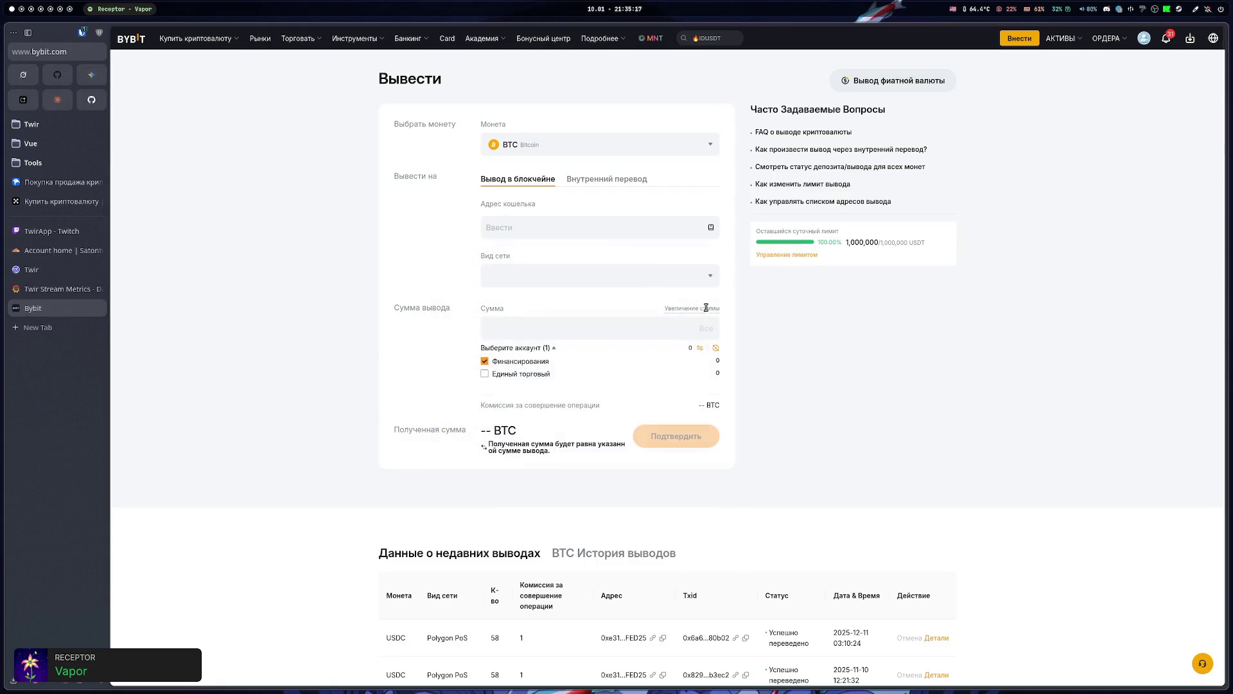
- Withdraw 59 USDC to the saved Polygon PoS address and confirm the request
{"action": "left_click", "coordinate": [539, 146]}
{"action": "left_click", "coordinate": [586, 225]}
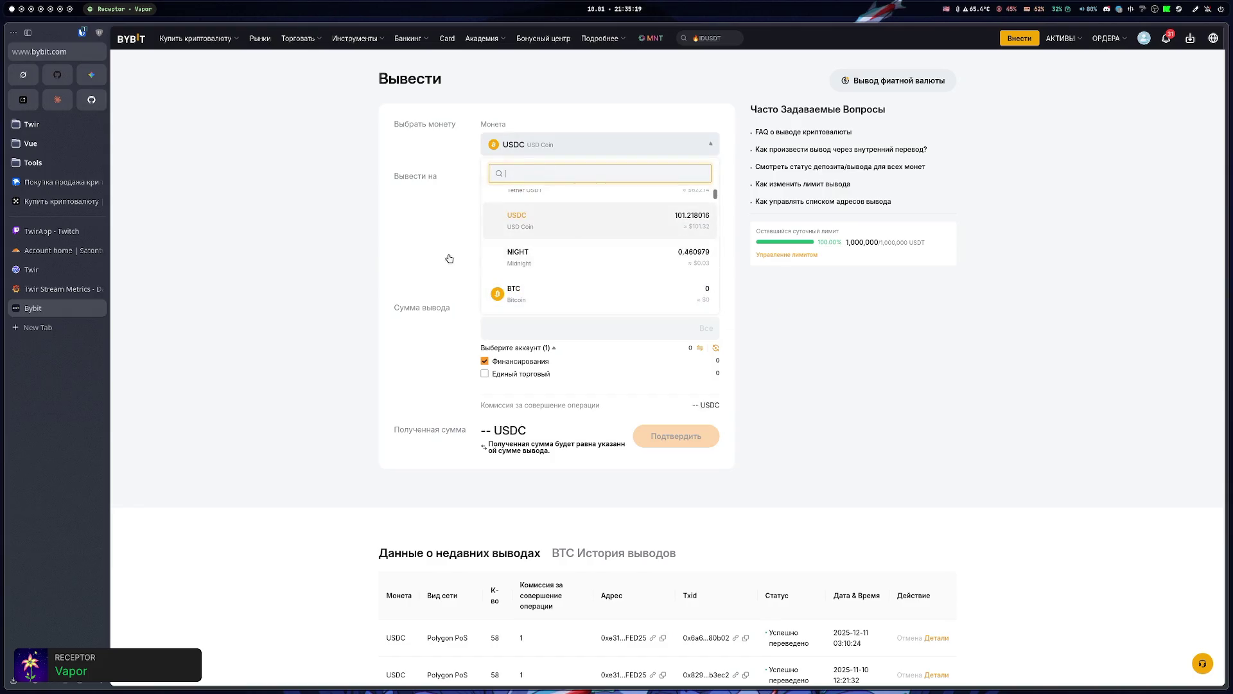
{"action": "left_click", "coordinate": [711, 229]}
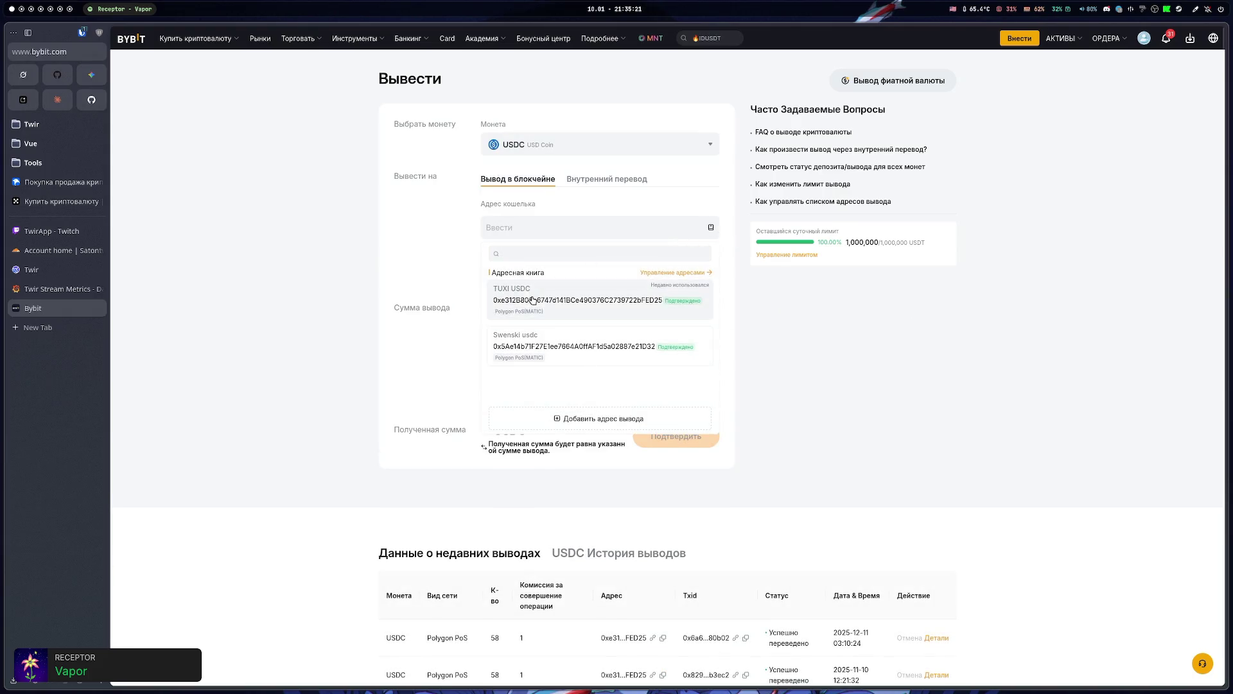
{"action": "left_click", "coordinate": [542, 314]}
{"action": "left_click", "coordinate": [524, 327]}
{"action": "type", "text": "59"}
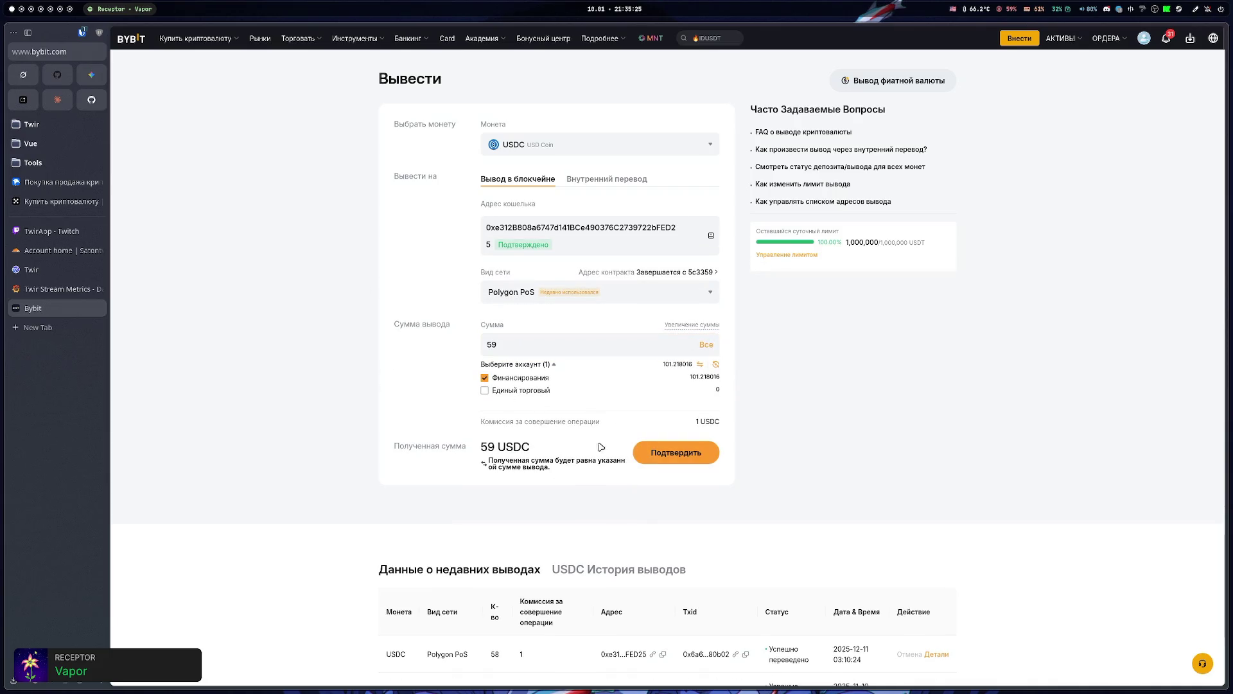
{"action": "left_click", "coordinate": [645, 452]}
{"action": "left_click", "coordinate": [639, 428]}
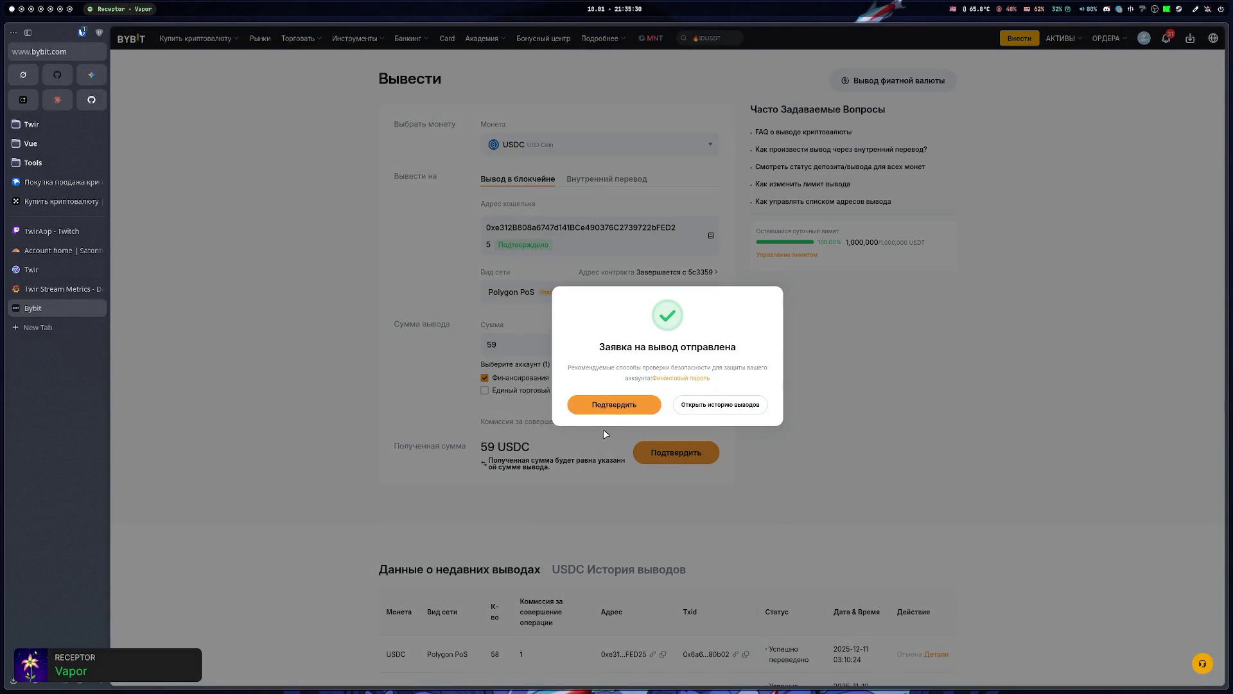
{"action": "left_click", "coordinate": [611, 407]}
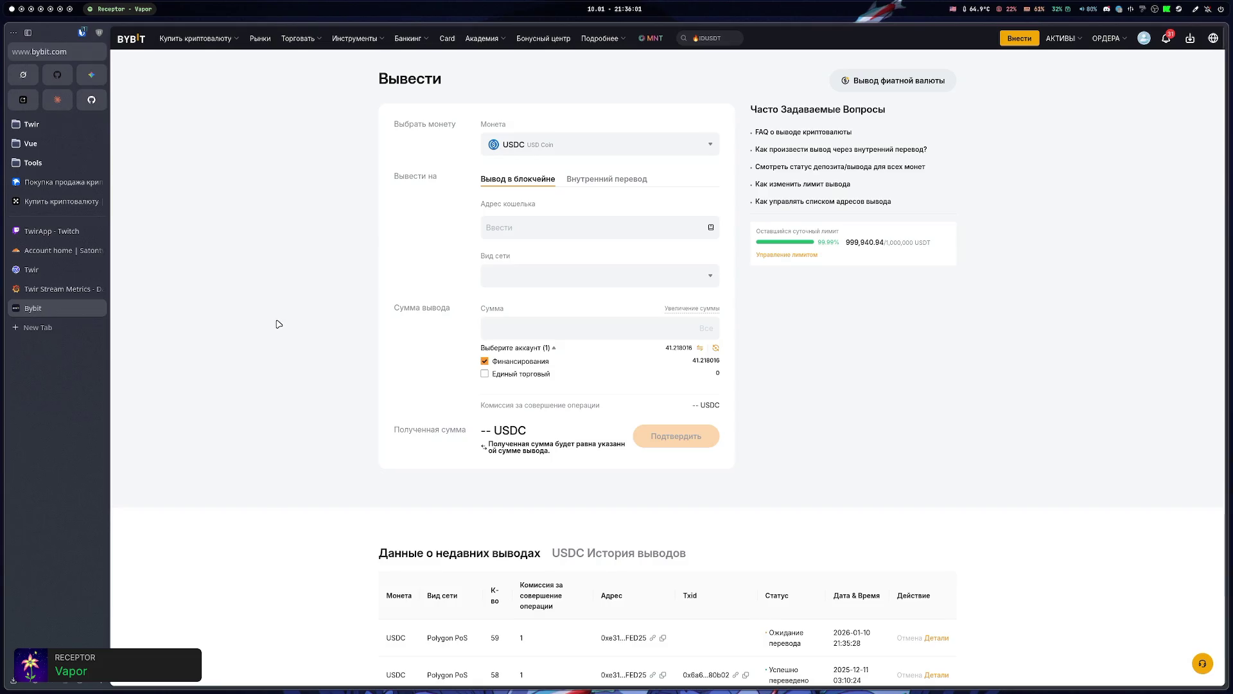
- Open boosty.to in a new tab
{"action": "key", "text": "ctrl+t"}
{"action": "type", "text": "boosty.to/"}
{"action": "key", "text": "Return"}
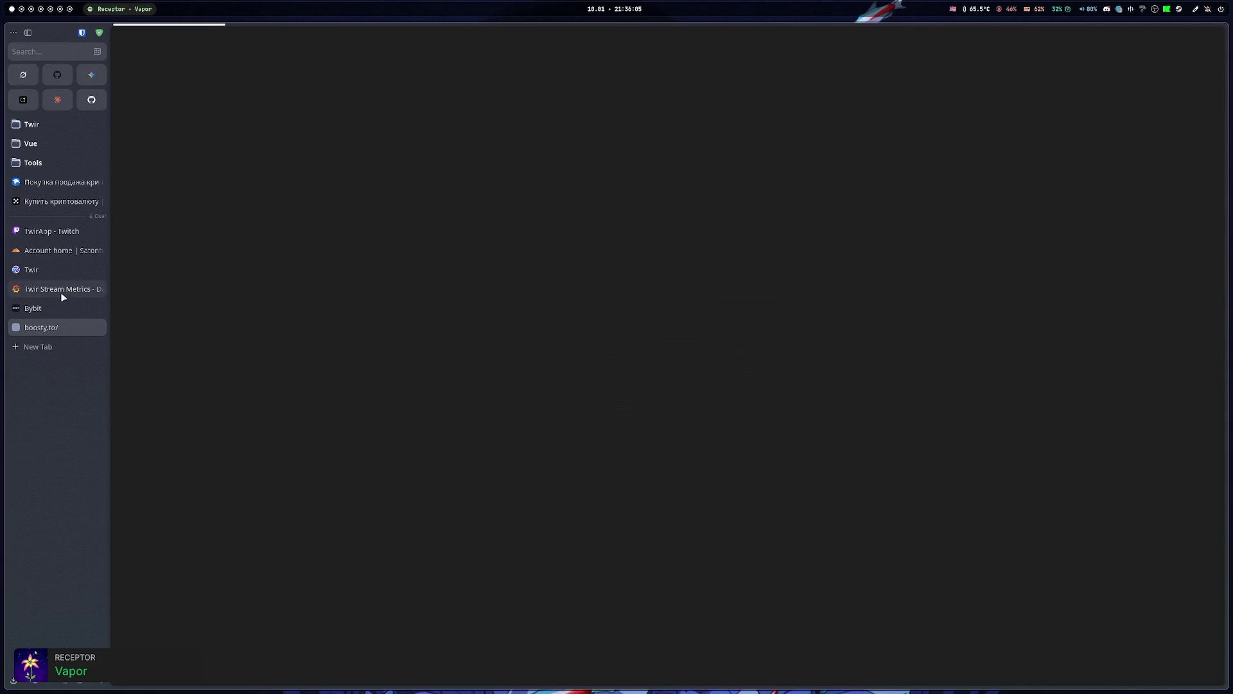
- Close the Bybit tab, reload boosty.to, and go to Мои доходы from the account menu
{"action": "middle_click", "coordinate": [49, 309]}
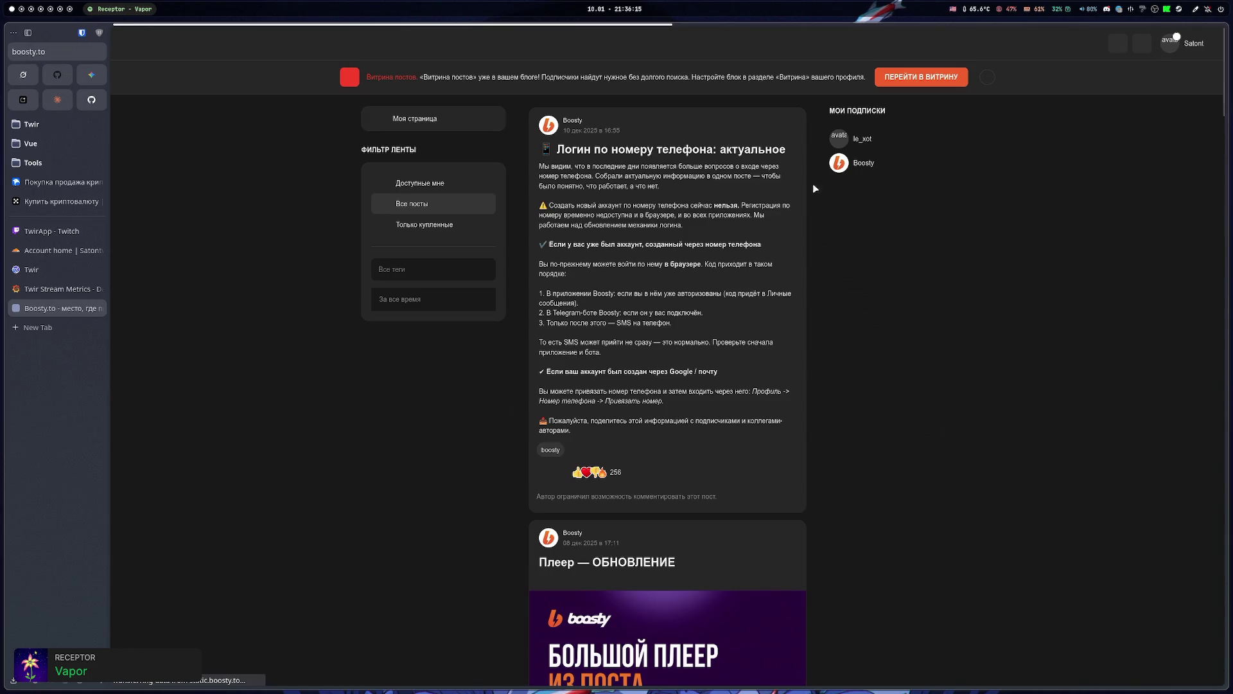
{"action": "left_click", "coordinate": [31, 50]}
{"action": "key", "text": "Return"}
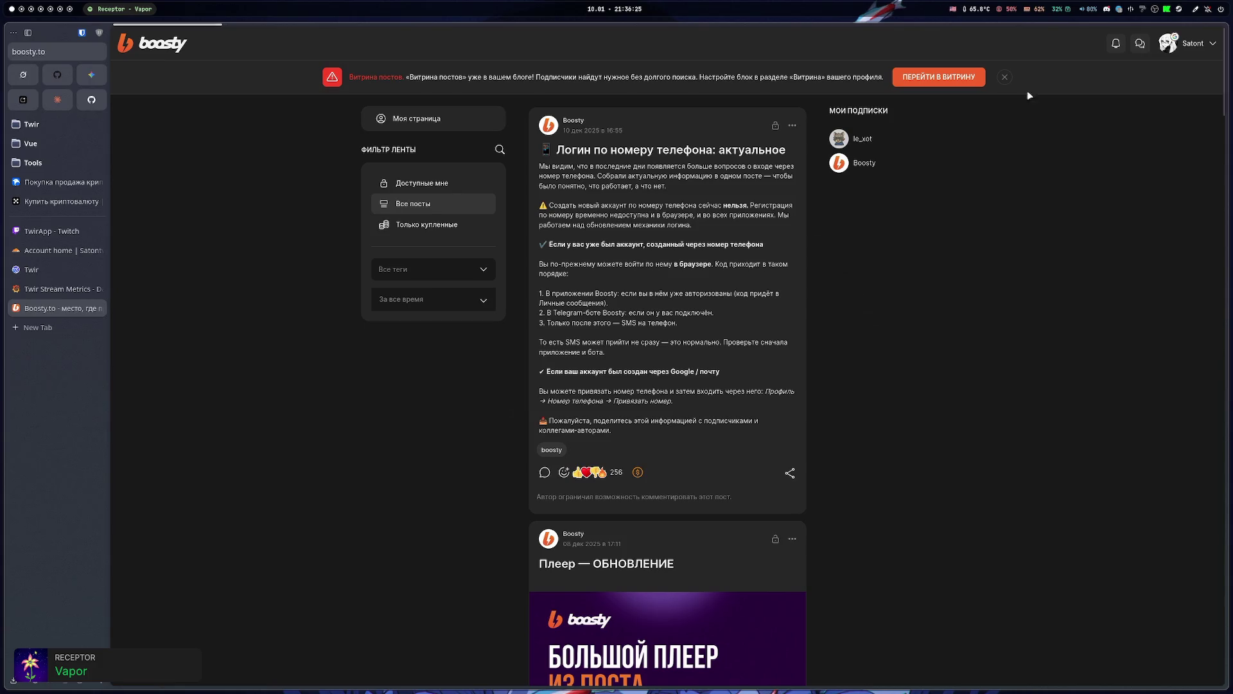
{"action": "left_click", "coordinate": [1212, 44]}
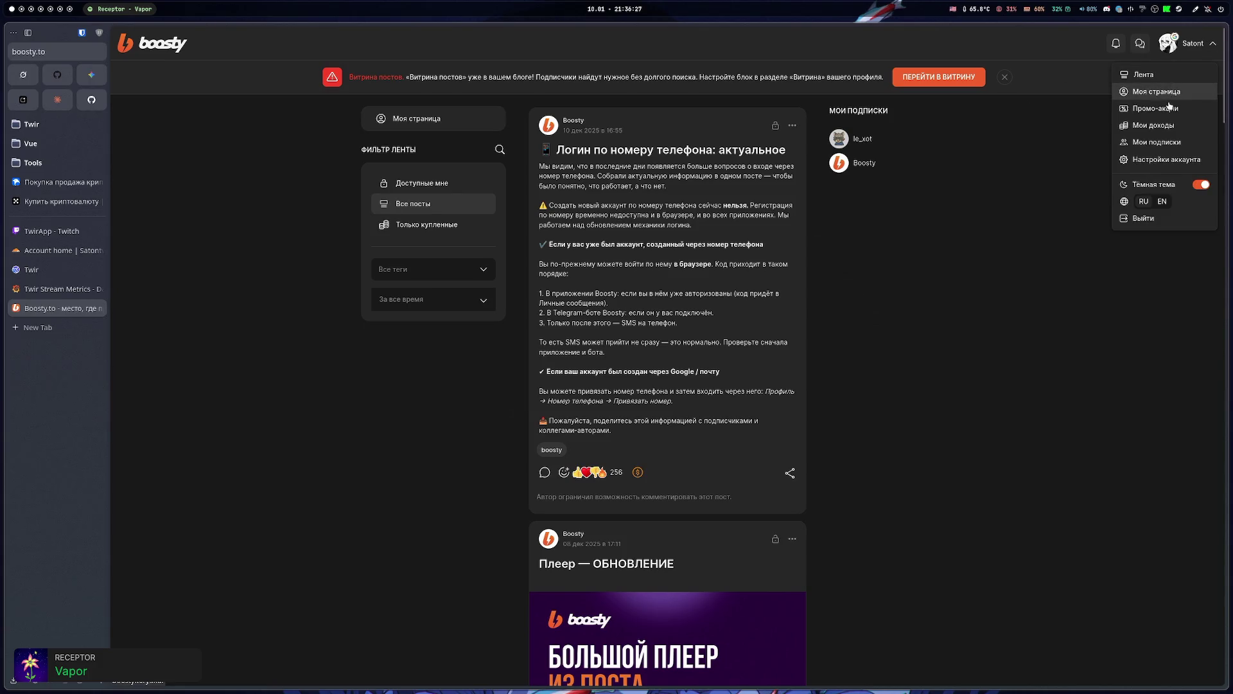
{"action": "left_click", "coordinate": [1179, 131]}
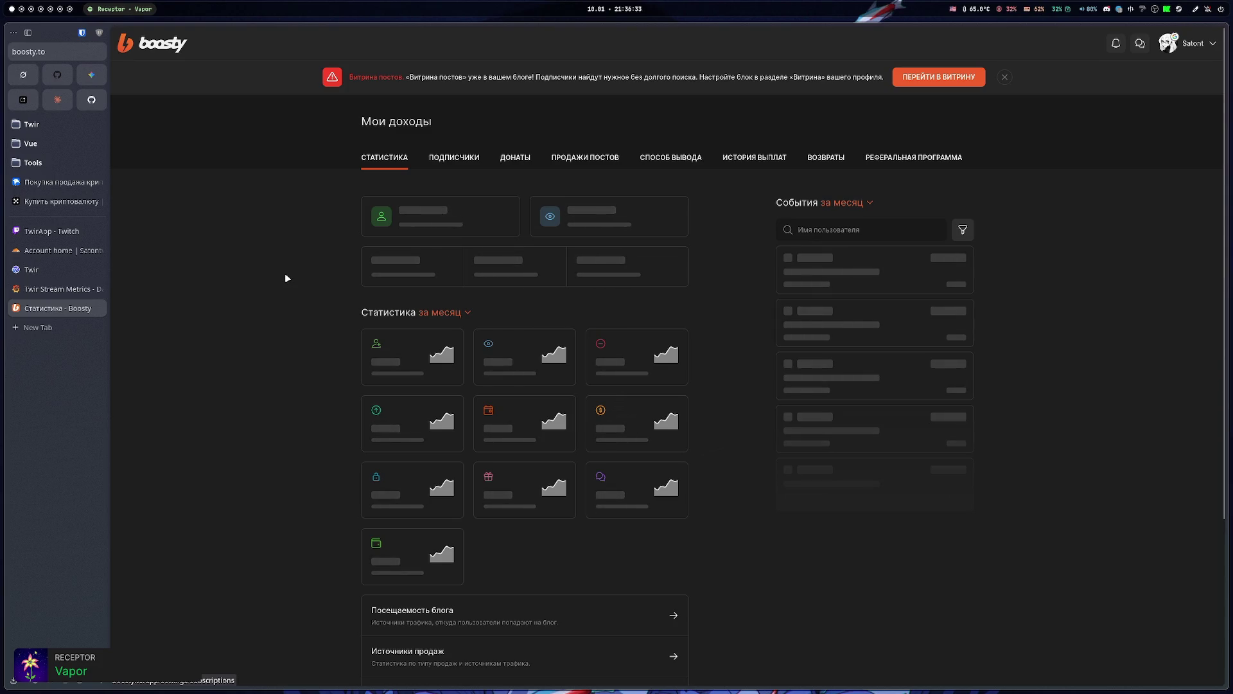
- Show the Подписчики tab listing current paid subscribers on the income page
{"action": "left_click", "coordinate": [42, 51]}
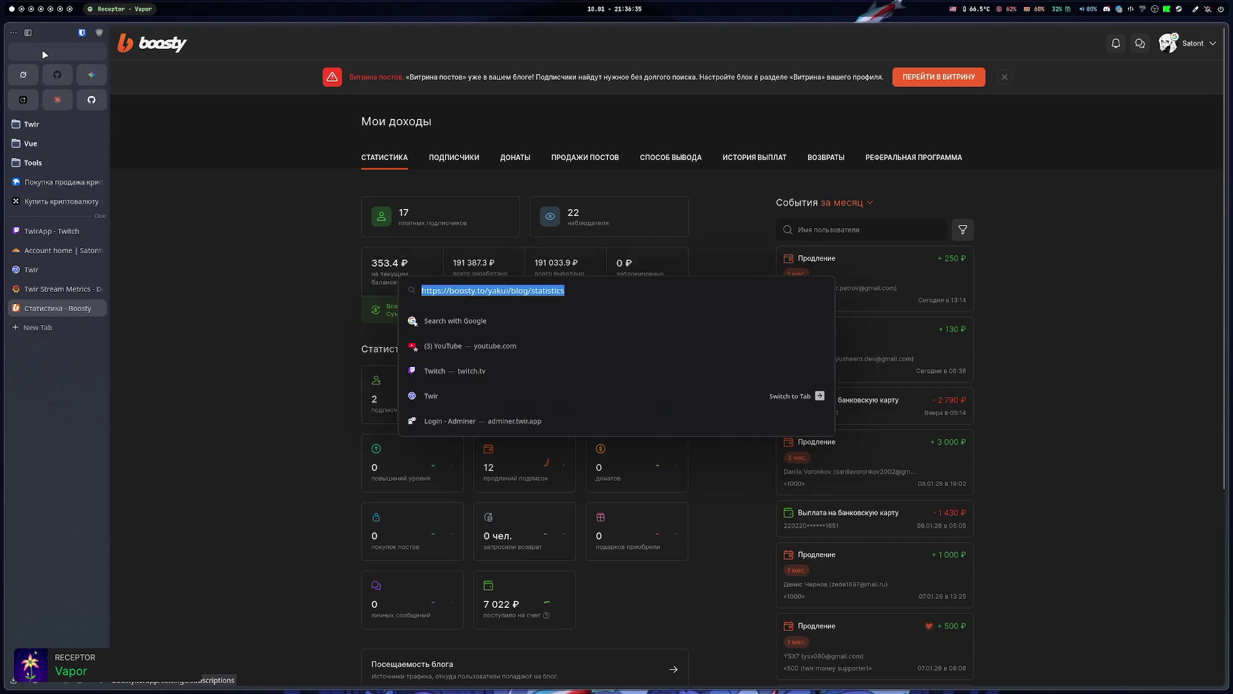
{"action": "left_click", "coordinate": [255, 308]}
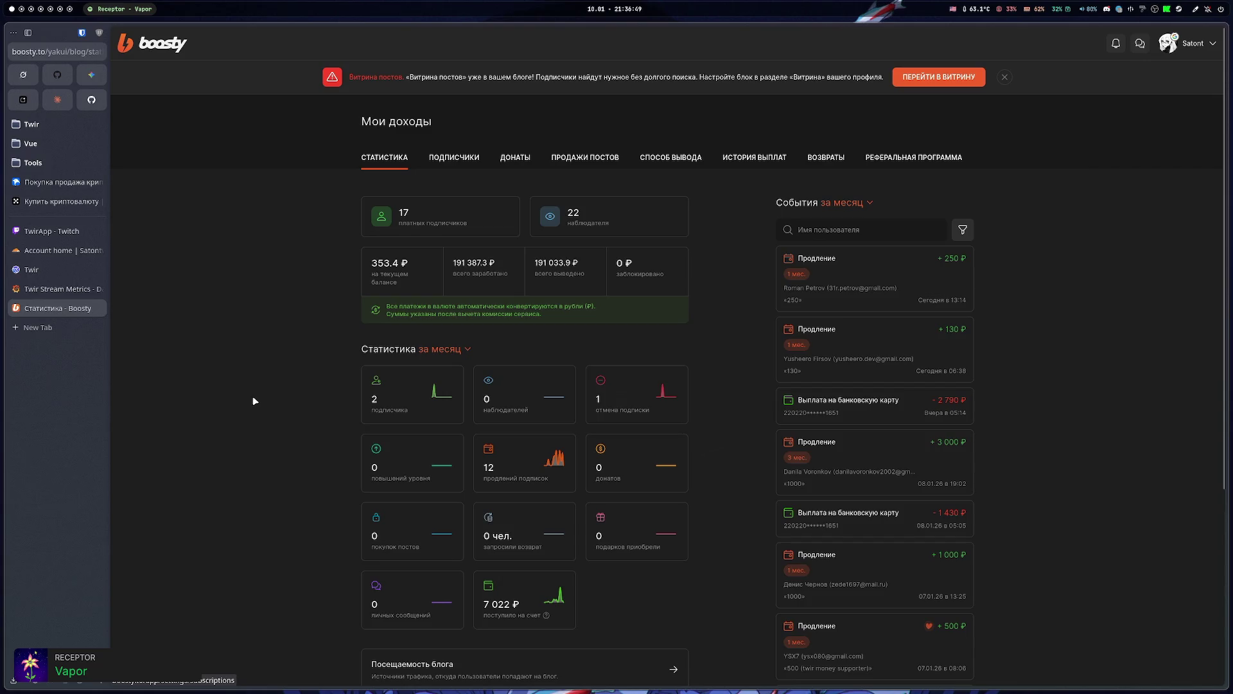
{"action": "scroll", "coordinate": [252, 397], "scroll_direction": "down", "scroll_amount": 3}
{"action": "scroll", "coordinate": [268, 399], "scroll_direction": "up", "scroll_amount": 3}
{"action": "left_click", "coordinate": [458, 157]}
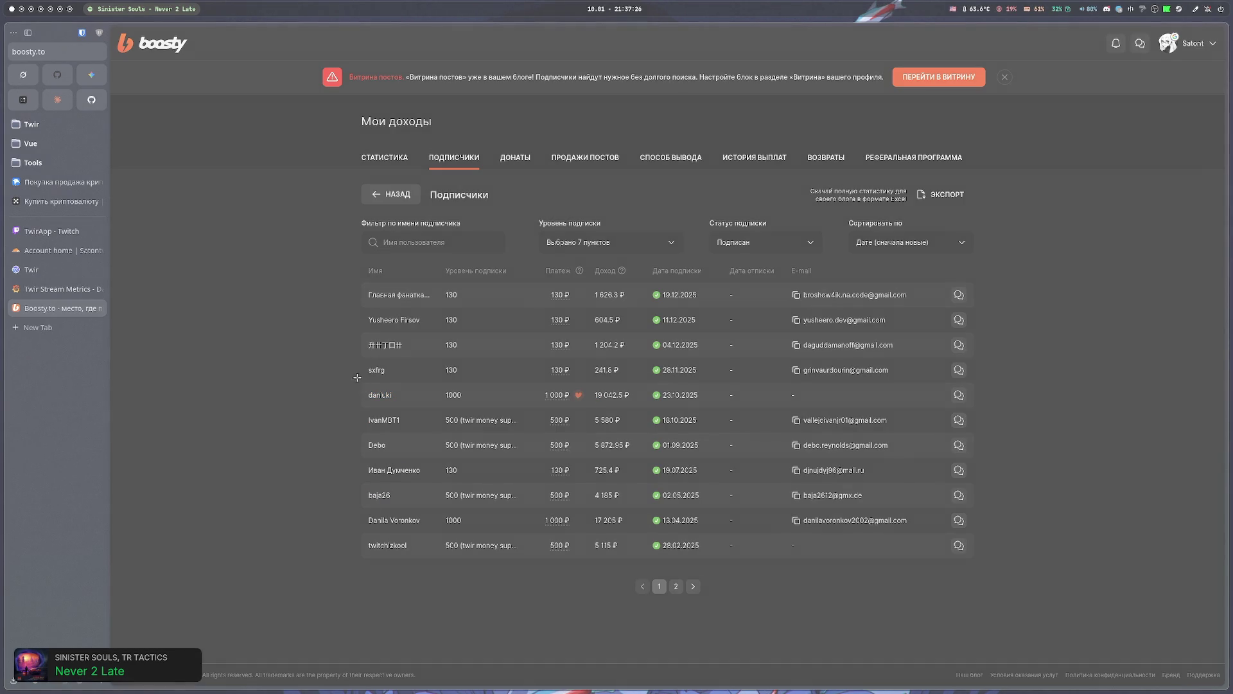
{"action": "left_click_drag", "start_coordinate": [357, 374], "coordinate": [809, 424]}
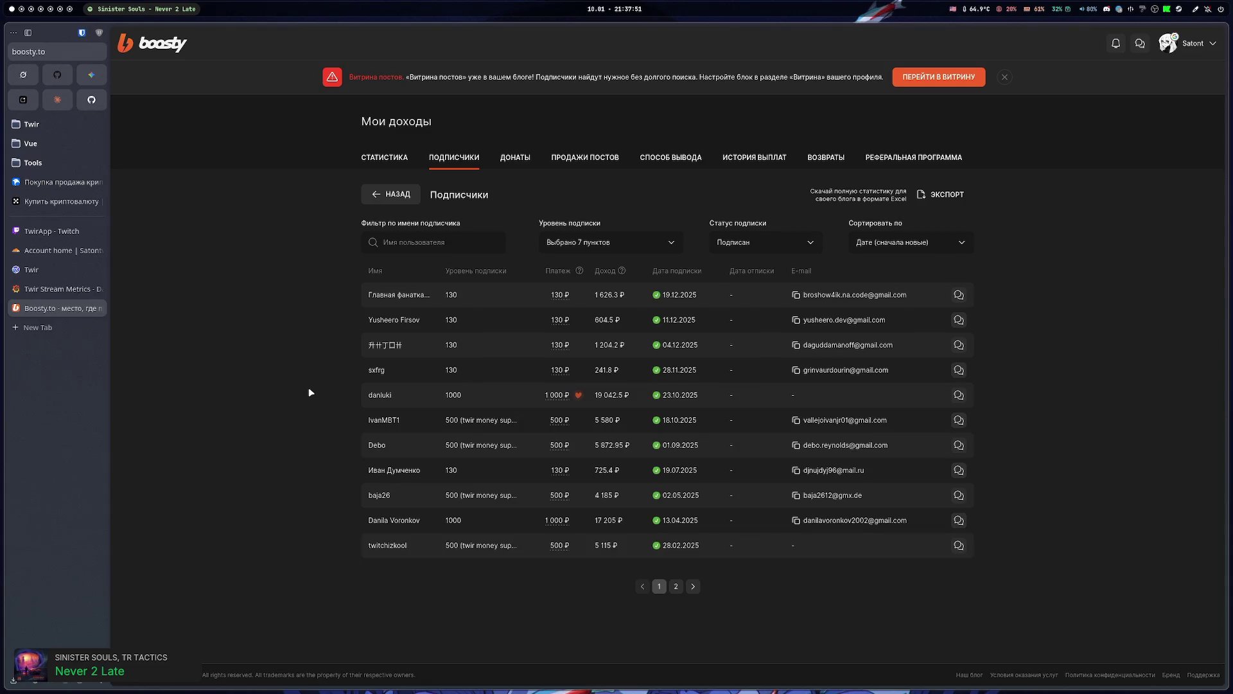
{"action": "left_click", "coordinate": [675, 586]}
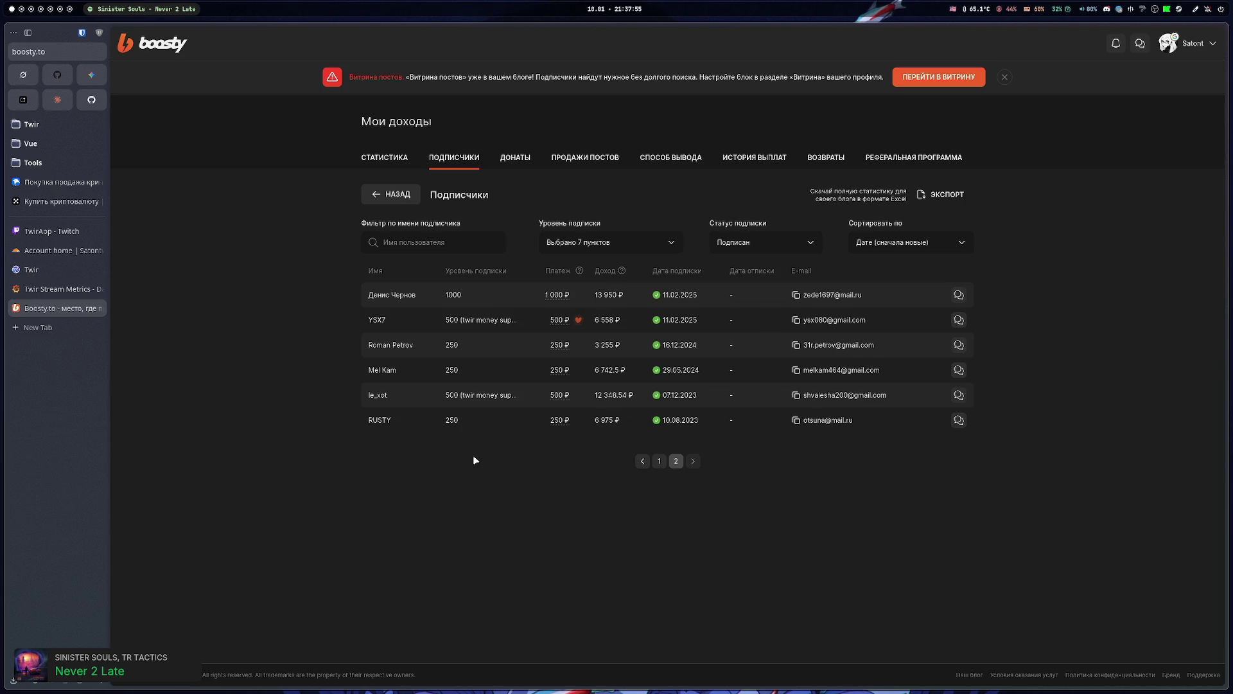
{"action": "key", "text": "Print"}
{"action": "left_click_drag", "start_coordinate": [358, 379], "coordinate": [723, 412]}
{"action": "left_click", "coordinate": [659, 461]}
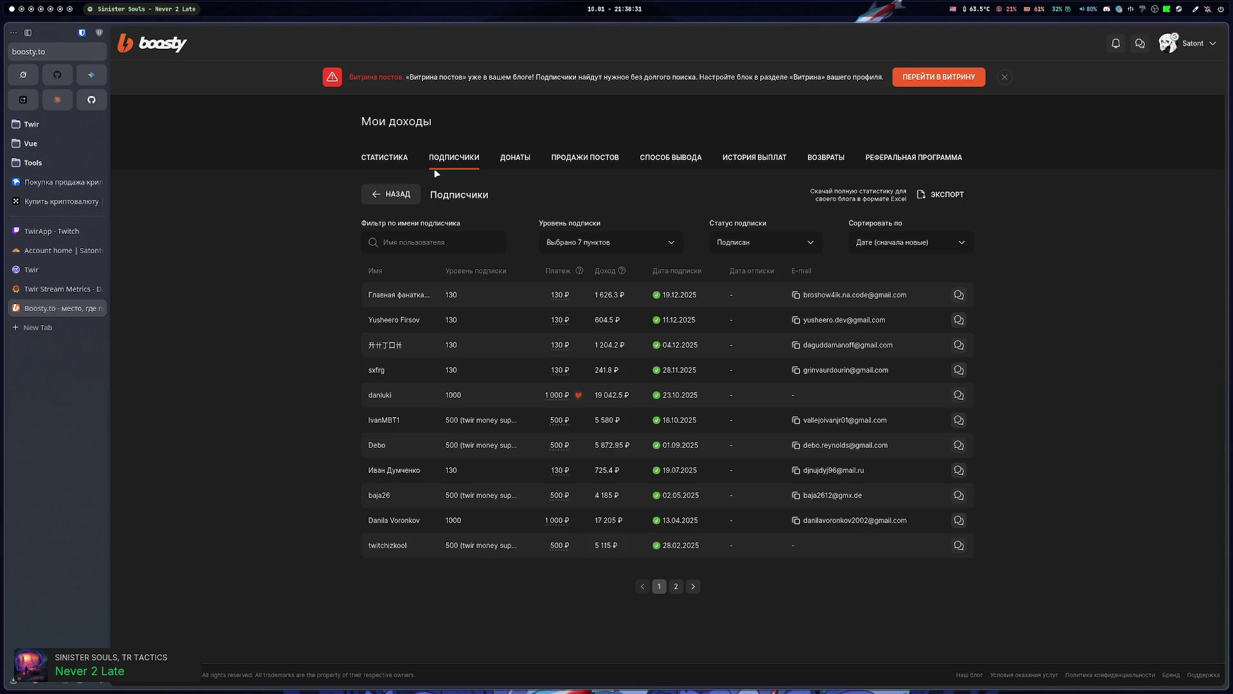
- Return to the Статистика overview via Мои доходы in the account menu
{"action": "left_click", "coordinate": [1188, 46]}
{"action": "left_click", "coordinate": [1153, 124]}
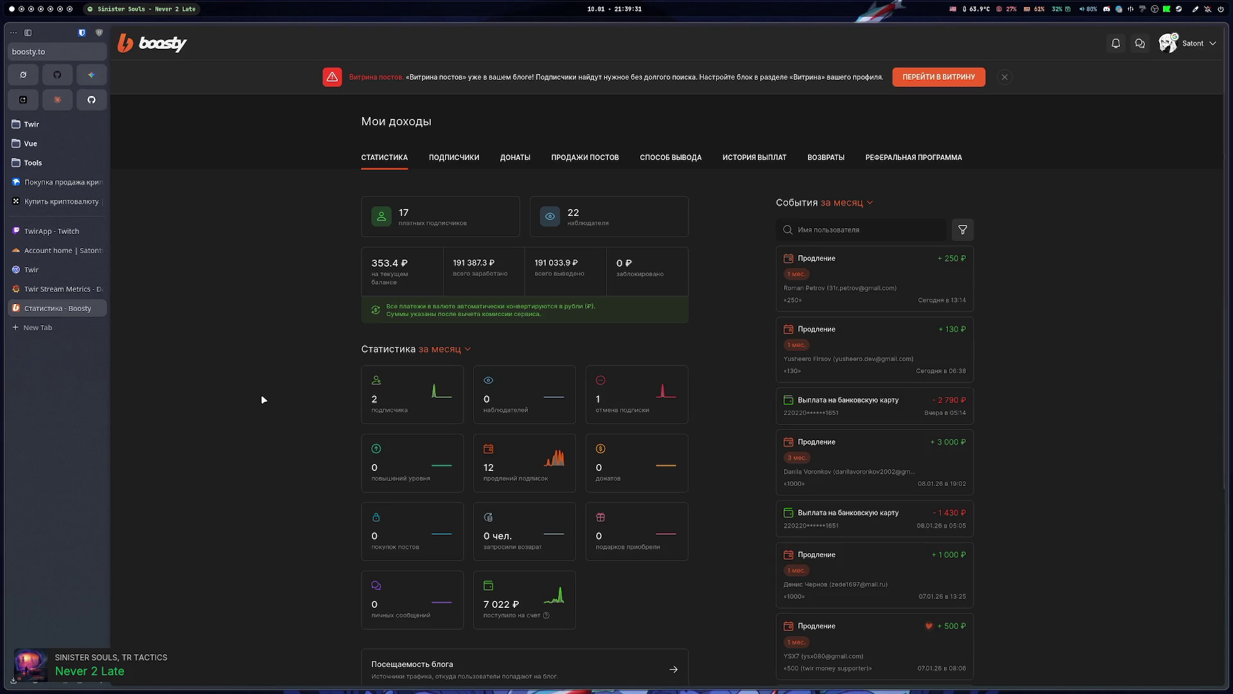
{"action": "key", "text": "ctrl+t"}
- Open the DonationAlerts site from a 'donatationaler' search and close the Boosty statistics tab
{"action": "type", "text": "d"}
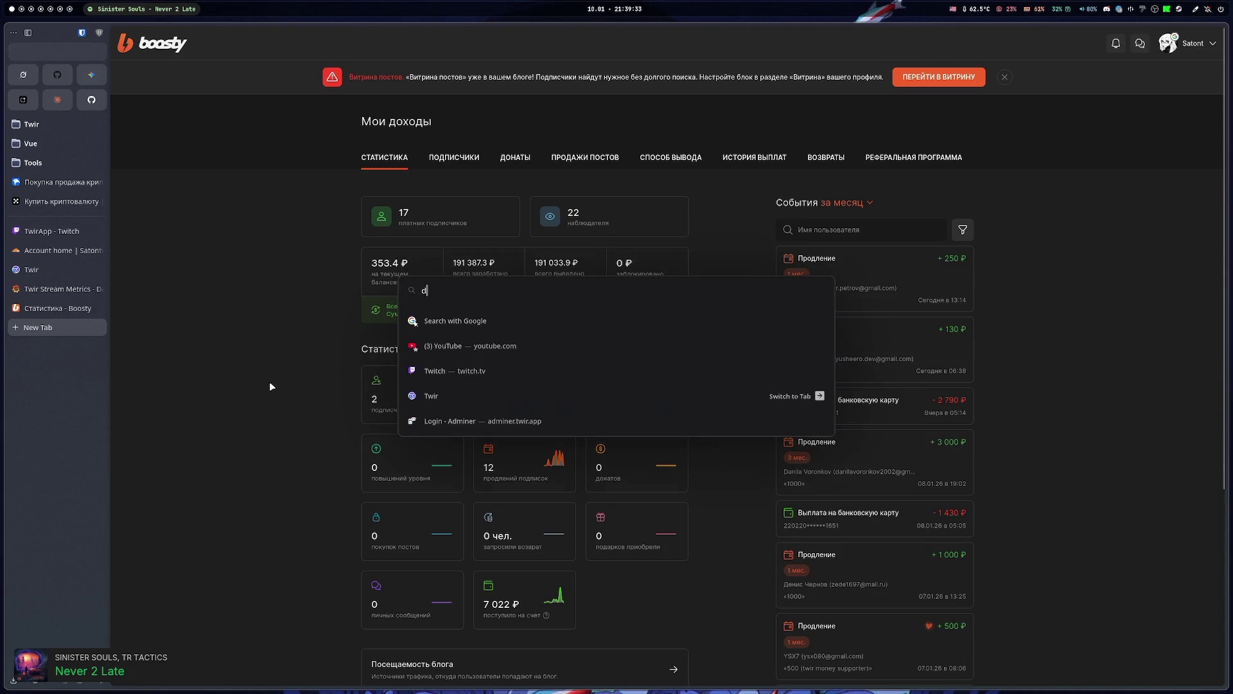
{"action": "type", "text": "onatationalerts"}
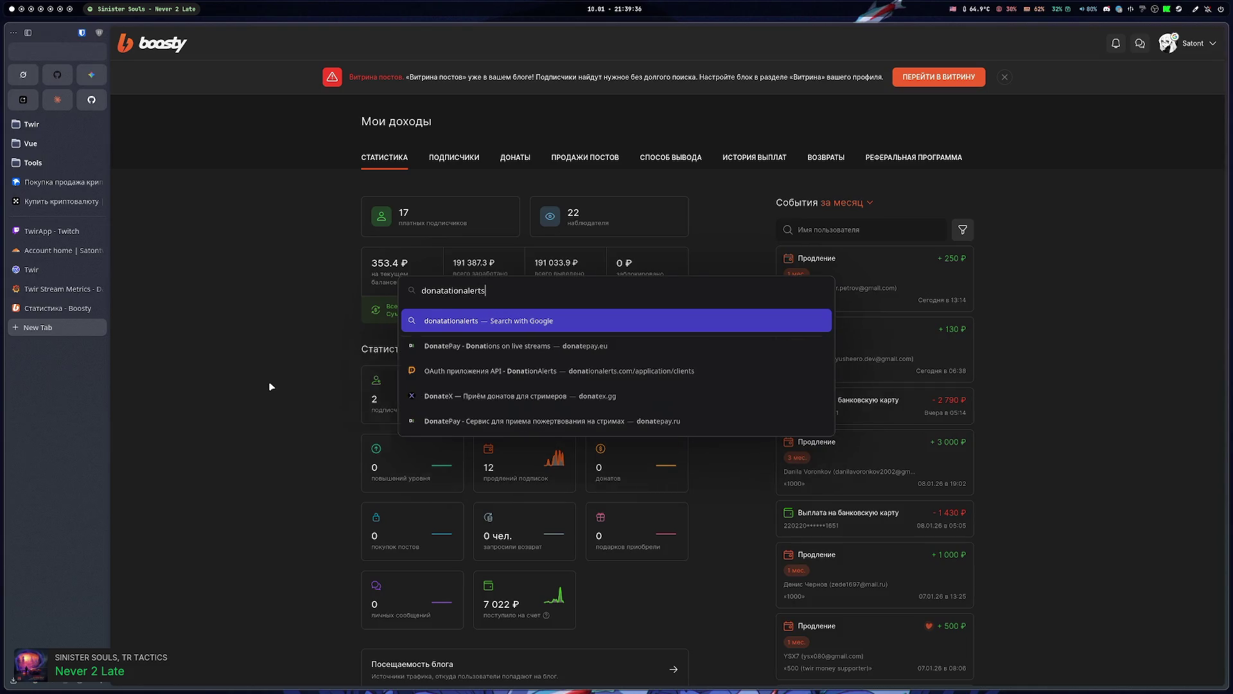
{"action": "key", "text": "Return"}
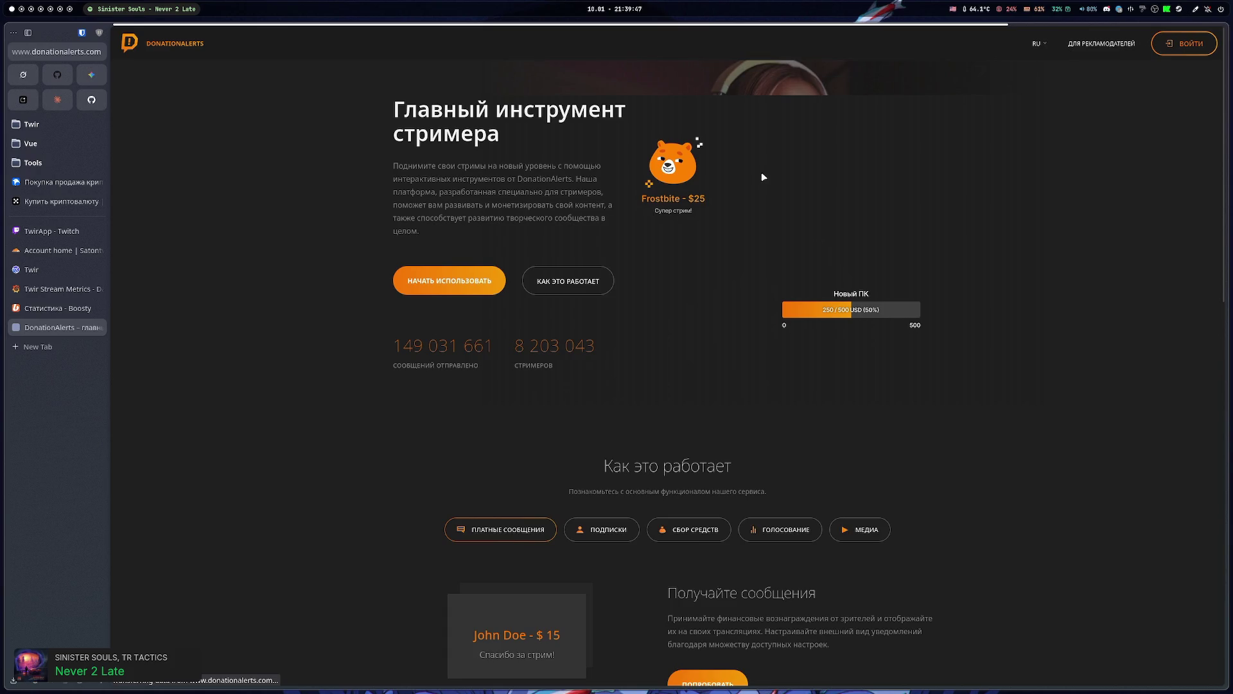
{"action": "middle_click", "coordinate": [57, 308]}
{"action": "left_click", "coordinate": [57, 294]}
- Close the Twir Stream Metrics, Twir and account home tabs, then return to DonationAlerts
{"action": "middle_click", "coordinate": [46, 279]}
{"action": "middle_click", "coordinate": [46, 270]}
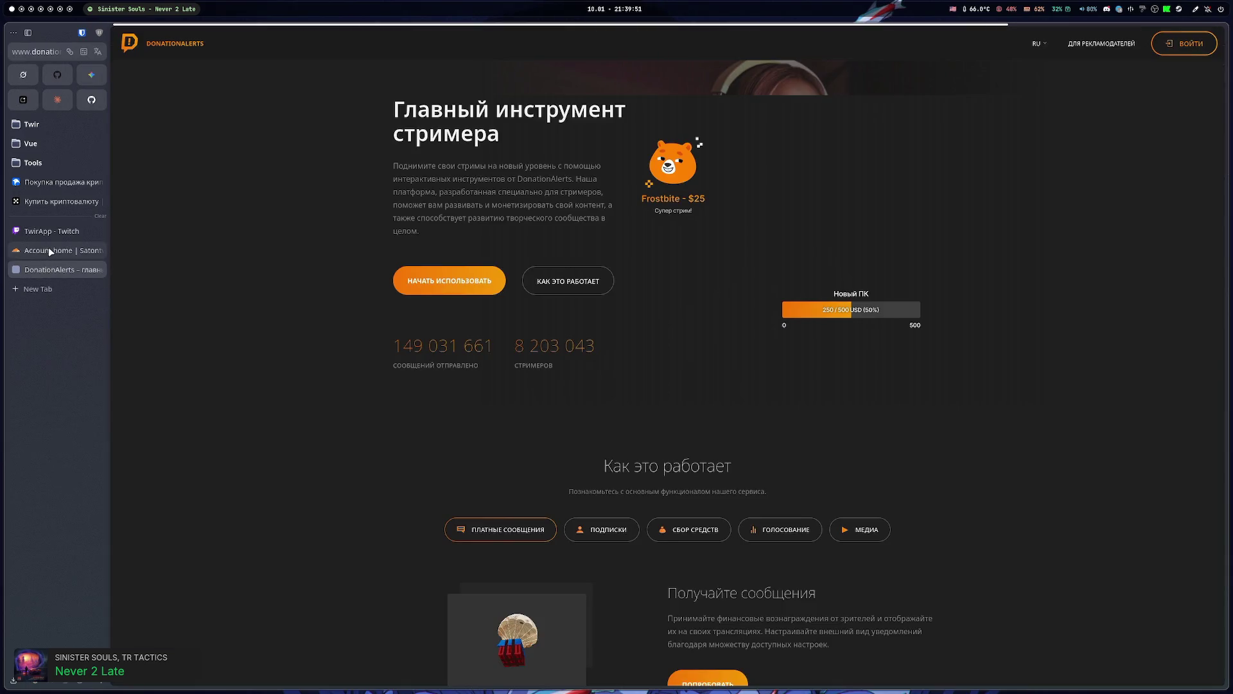
{"action": "middle_click", "coordinate": [48, 248]}
{"action": "left_click", "coordinate": [53, 232]}
{"action": "left_click", "coordinate": [598, 345]}
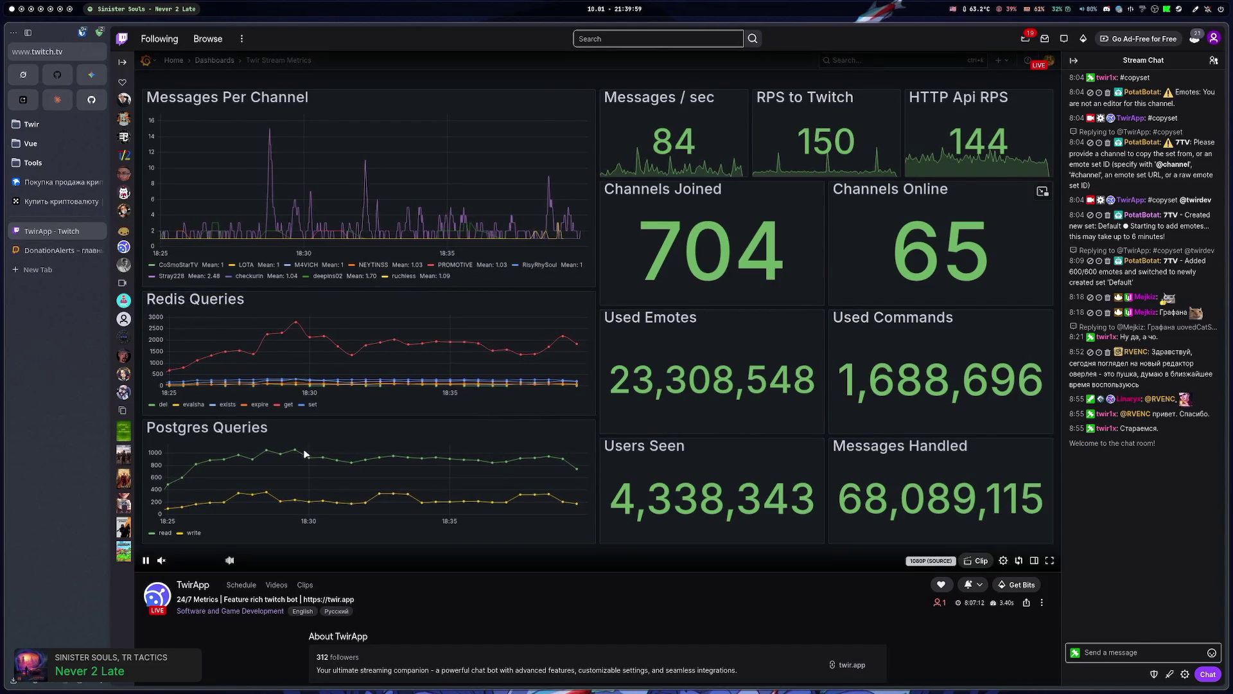
{"action": "left_click", "coordinate": [50, 251]}
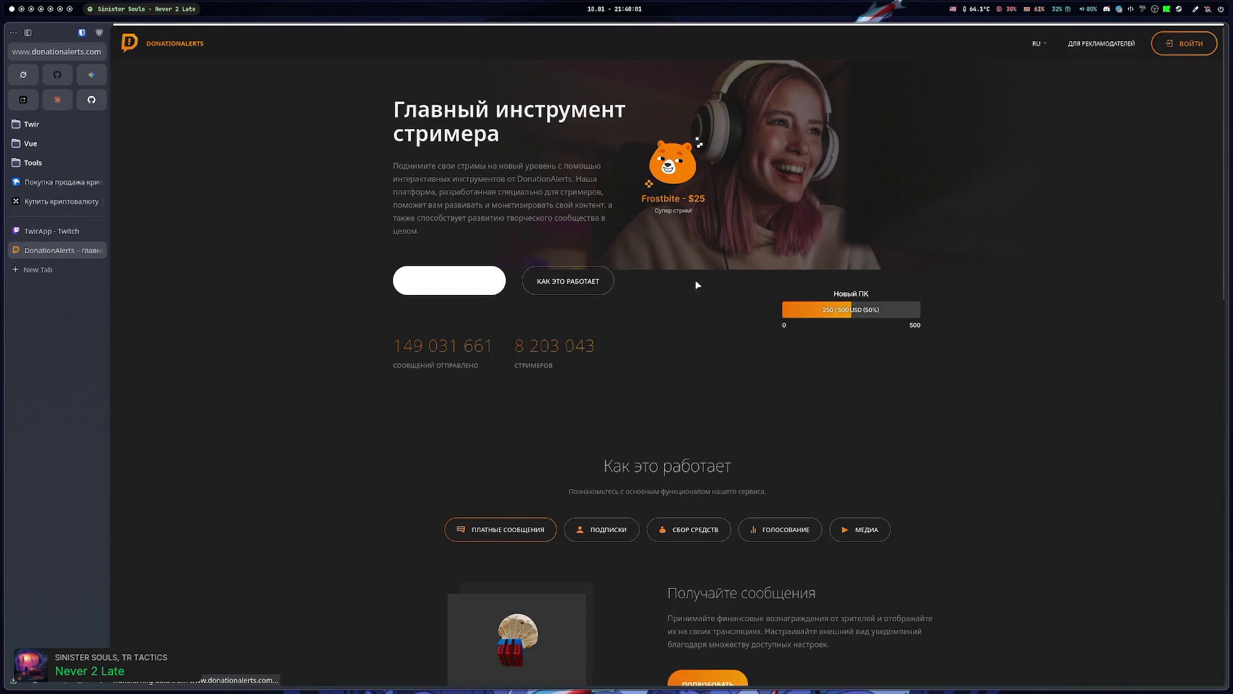
- Sign in with the Google account and check the 812 689,64 RUB all-time donations total
{"action": "left_click", "coordinate": [1184, 43]}
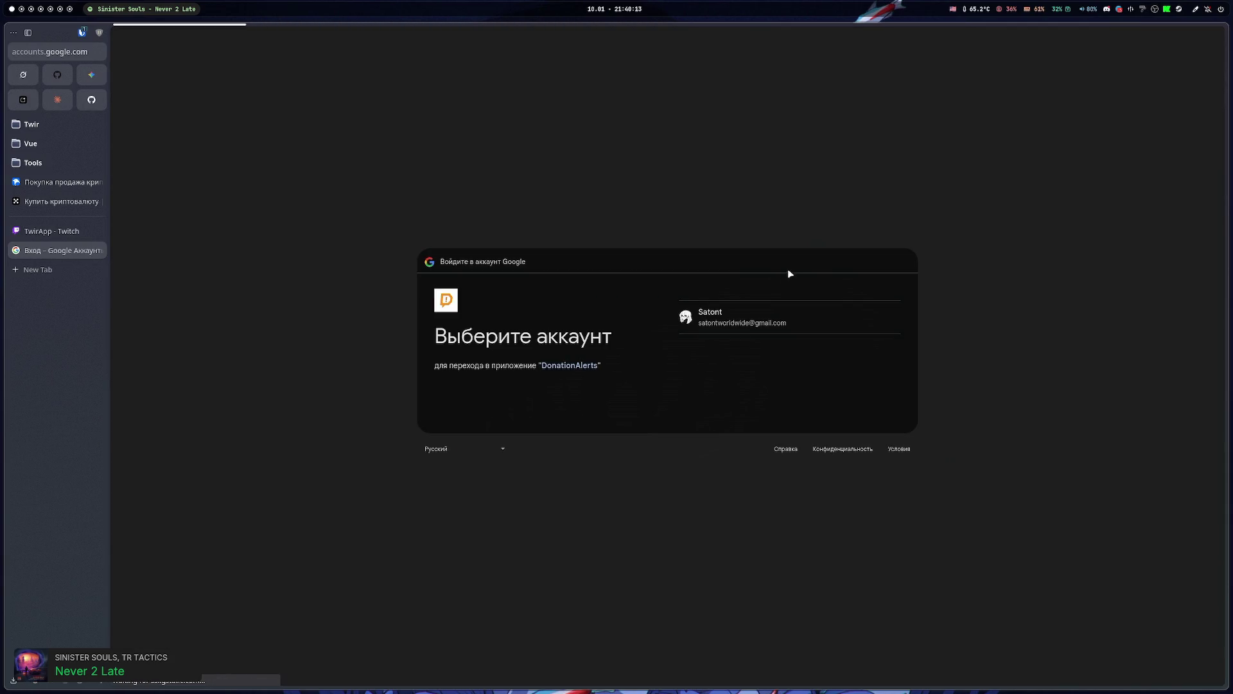
{"action": "left_click", "coordinate": [754, 307]}
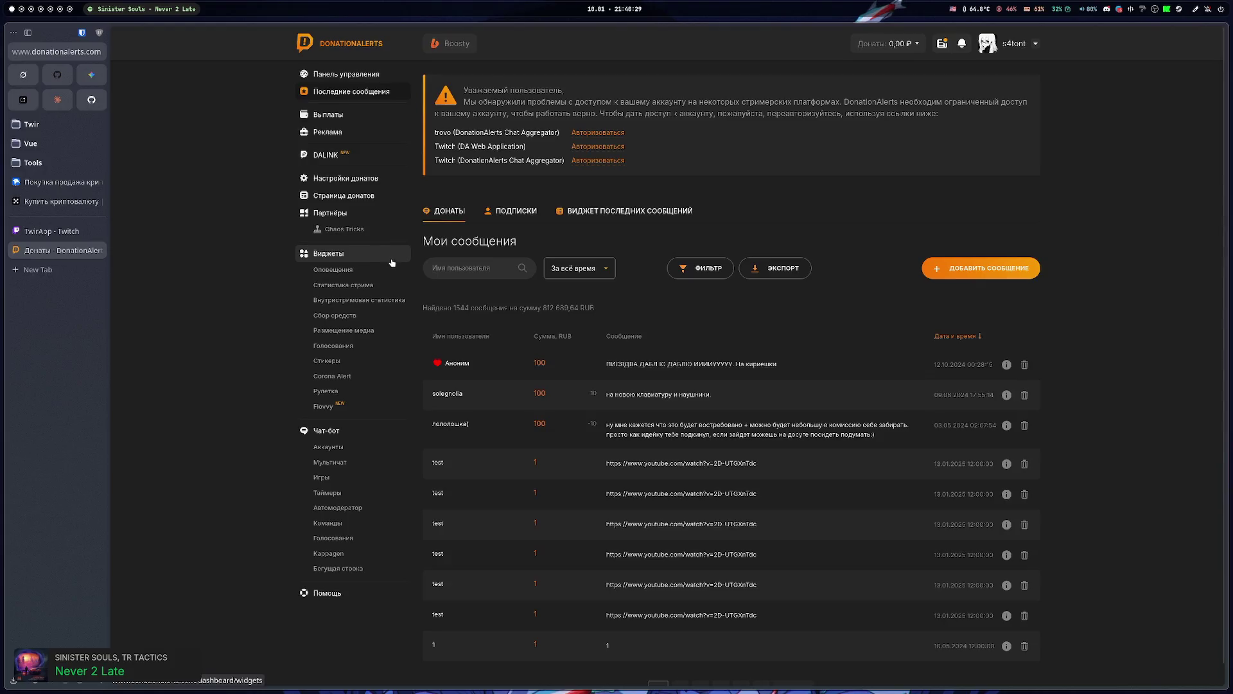
{"action": "left_click_drag", "start_coordinate": [541, 308], "coordinate": [622, 307]}
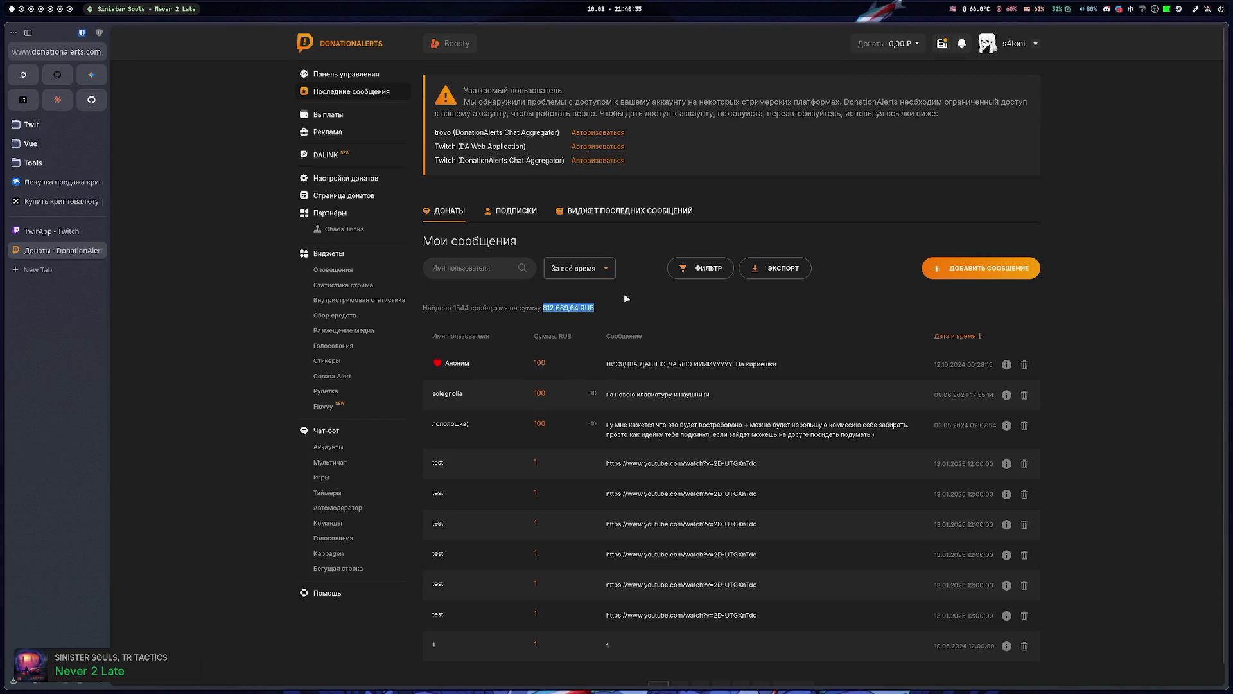
{"action": "left_click", "coordinate": [623, 294]}
{"action": "left_click", "coordinate": [592, 269]}
{"action": "left_click", "coordinate": [666, 296]}
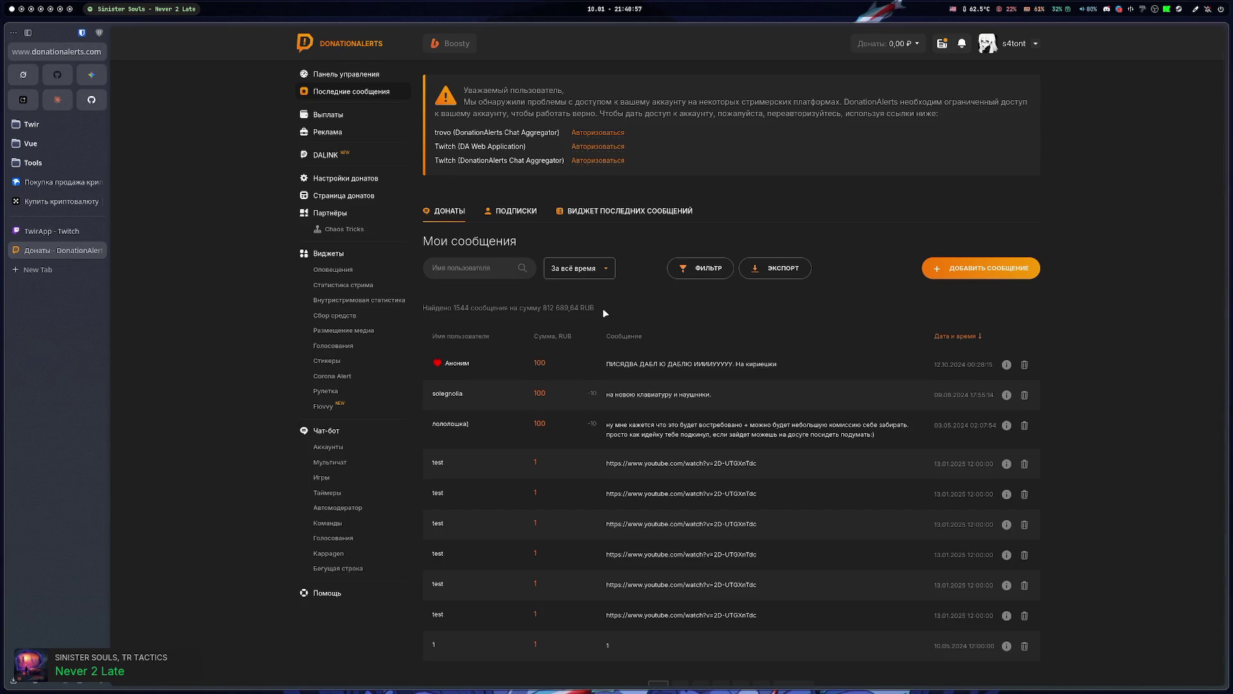
- Copy the top donateri widget's embed link from Статистика стрима and load it in a new tab
{"action": "left_click", "coordinate": [341, 285]}
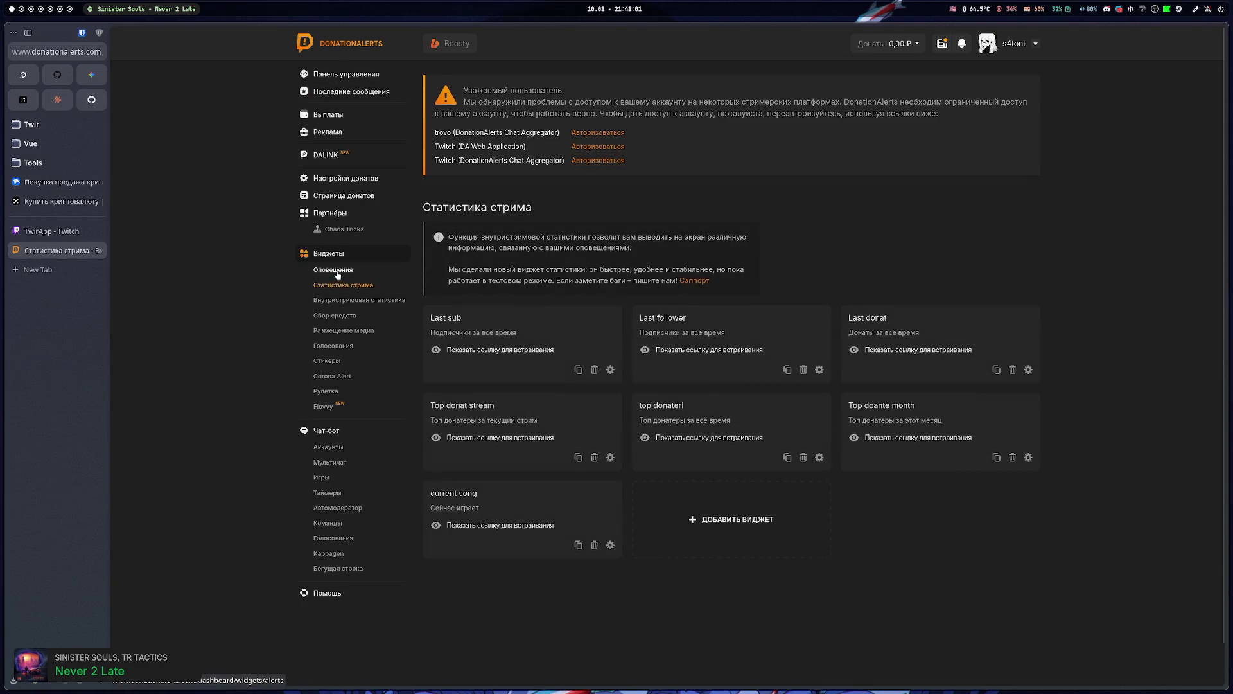
{"action": "left_click", "coordinate": [682, 438]}
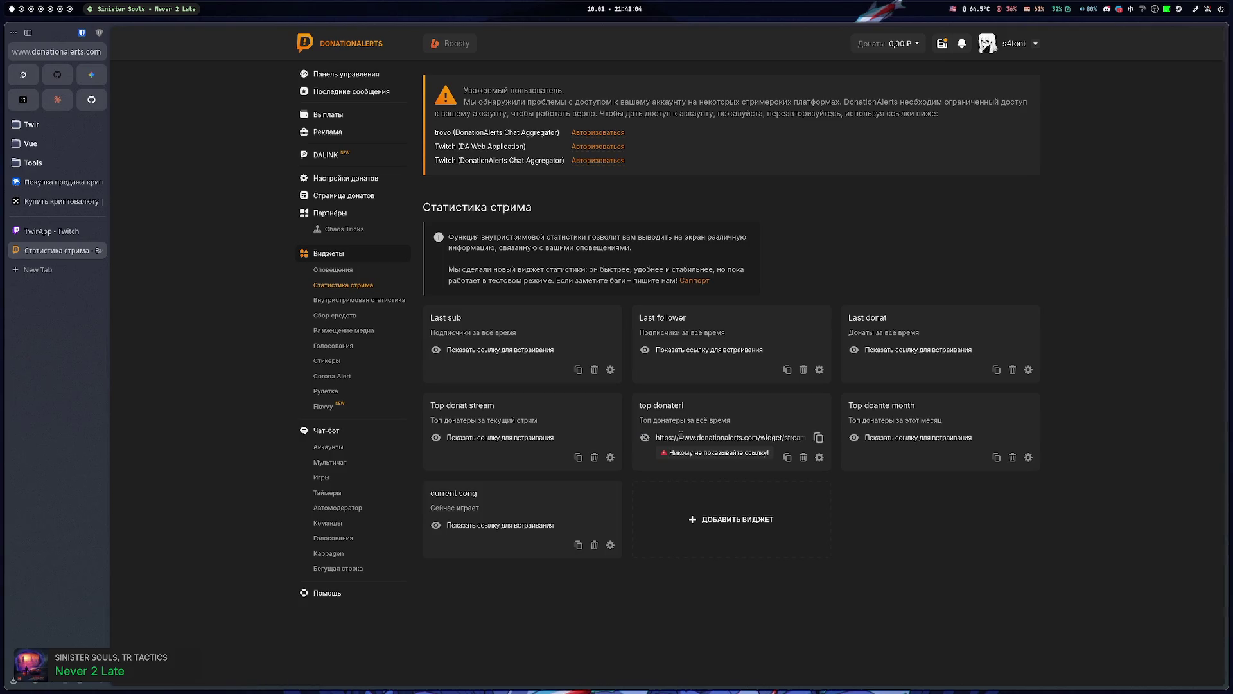
{"action": "left_click", "coordinate": [816, 438]}
{"action": "key", "text": "ctrl+t"}
{"action": "key", "text": "ctrl+v"}
{"action": "key", "text": "Return"}
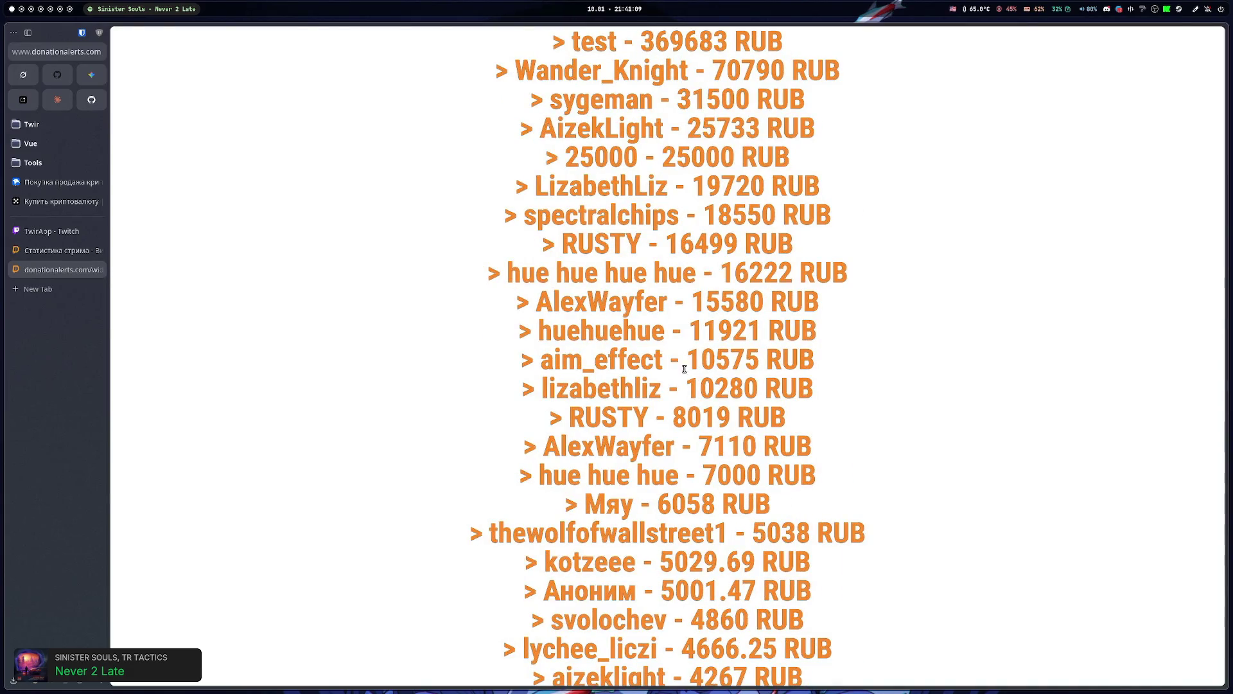
- Zoom the top-donors page out to fit the list, keeping the dashboard tab at normal size
{"action": "key", "text": "ctrl+minus"}
{"action": "key", "text": "ctrl+minus"}
{"action": "key", "text": "ctrl+minus"}
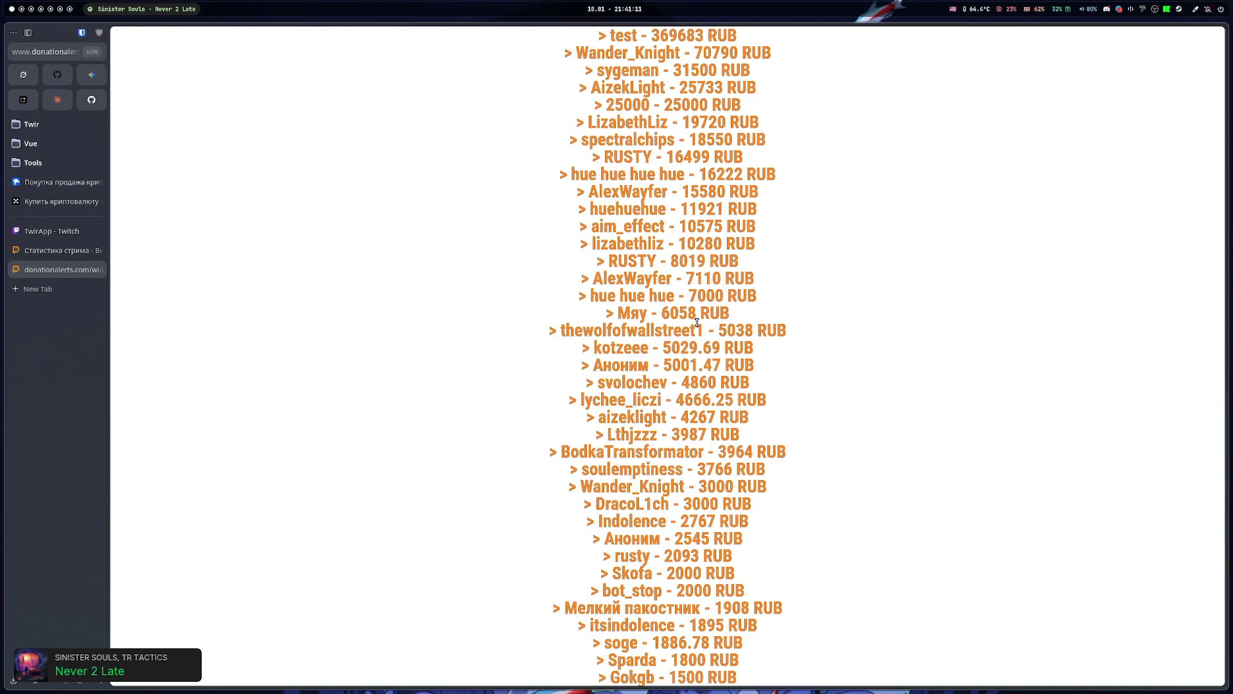
{"action": "left_click_drag", "start_coordinate": [653, 72], "coordinate": [685, 72]}
{"action": "left_click", "coordinate": [660, 69]}
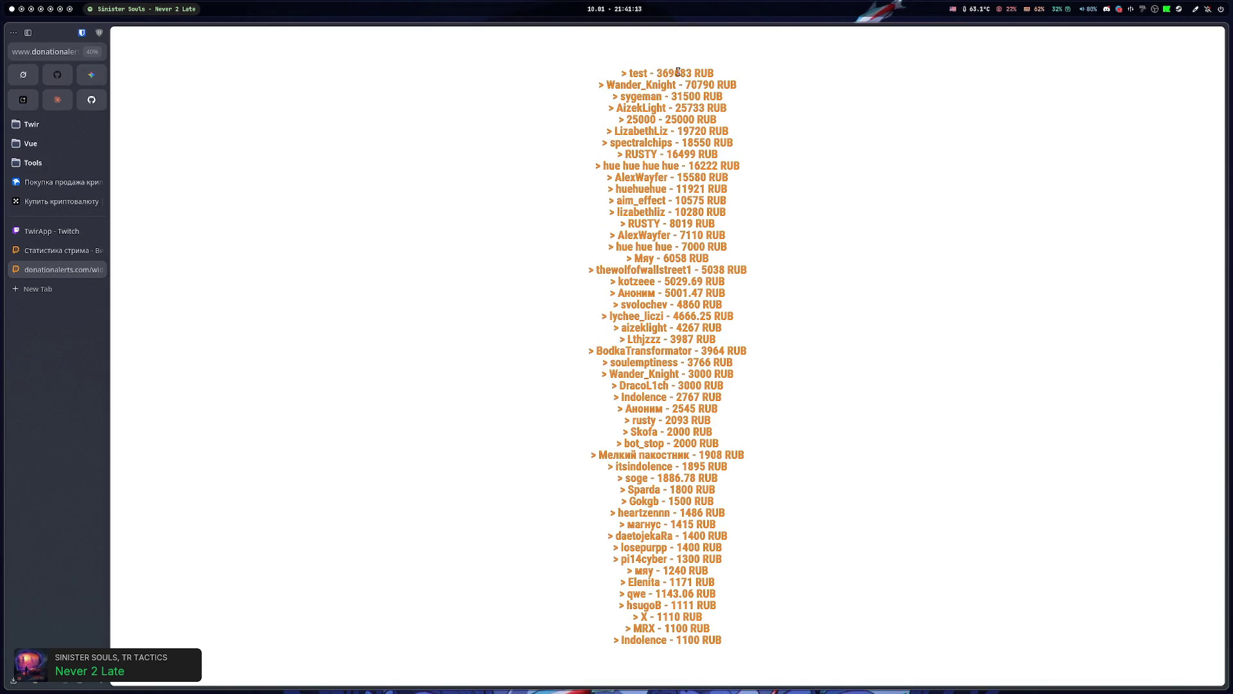
{"action": "left_click", "coordinate": [60, 248]}
{"action": "key", "text": "ctrl+0"}
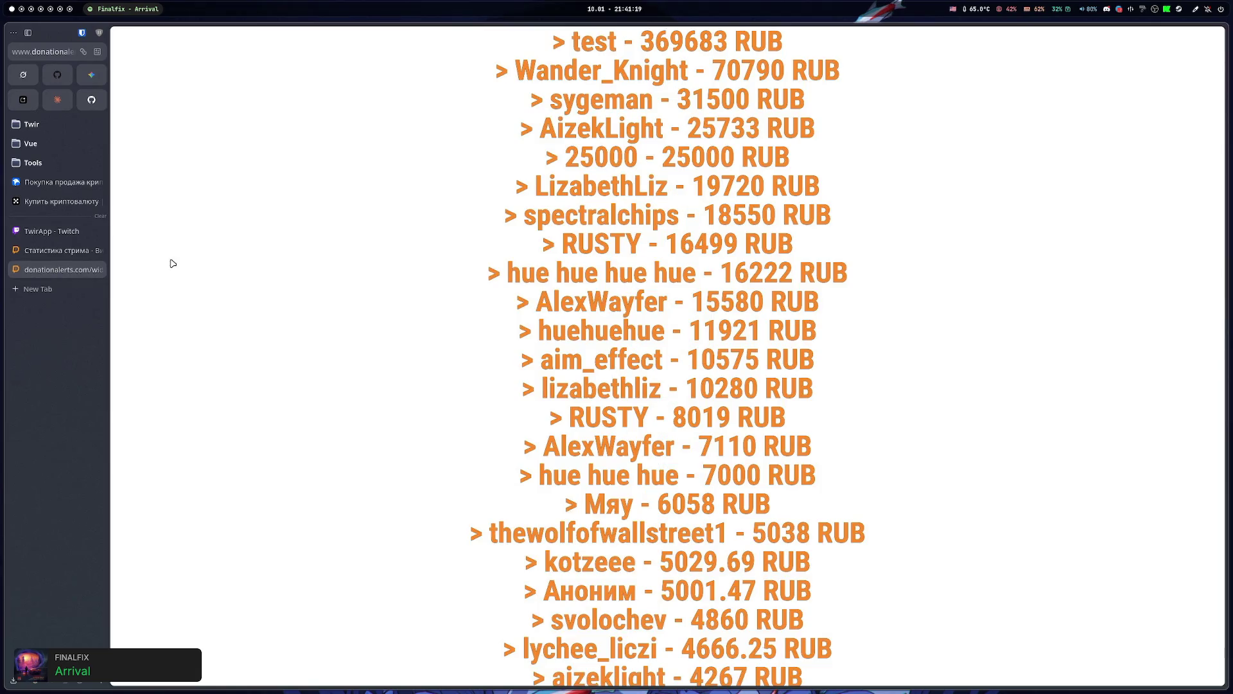
{"action": "left_click", "coordinate": [95, 269]}
{"action": "key", "text": "ctrl+minus"}
{"action": "key", "text": "ctrl+minus"}
{"action": "key", "text": "ctrl+minus"}
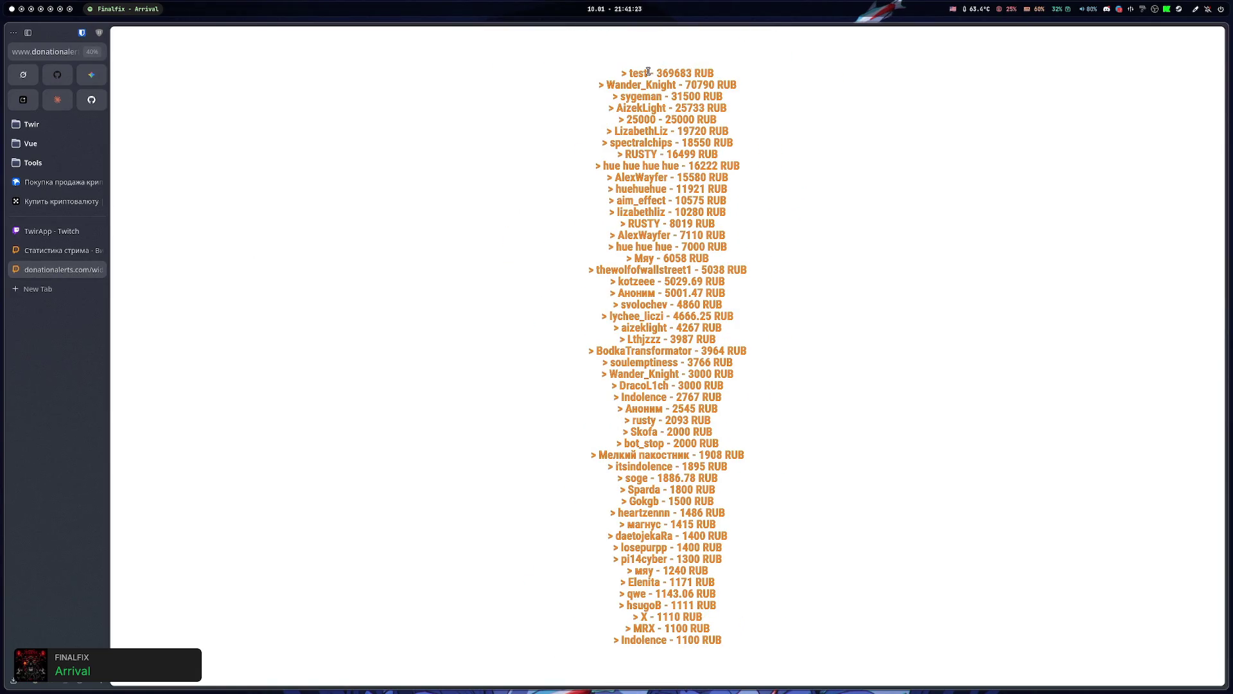
- Highlight the leading donor entries: 369683, 70790, 31500 and 25000 RUB lines
{"action": "left_click_drag", "start_coordinate": [656, 72], "coordinate": [730, 79]}
{"action": "left_click", "coordinate": [602, 77]}
{"action": "left_click_drag", "start_coordinate": [589, 91], "coordinate": [824, 91]}
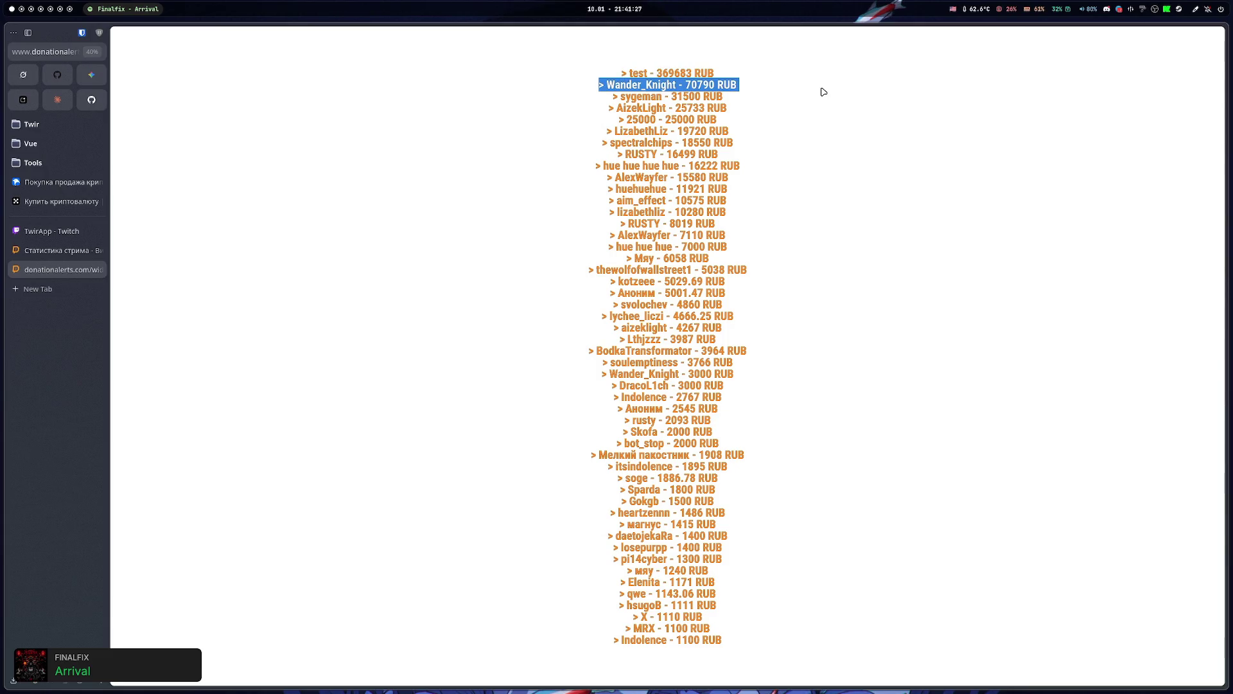
{"action": "left_click", "coordinate": [602, 101]}
{"action": "left_click_drag", "start_coordinate": [601, 102], "coordinate": [816, 100]}
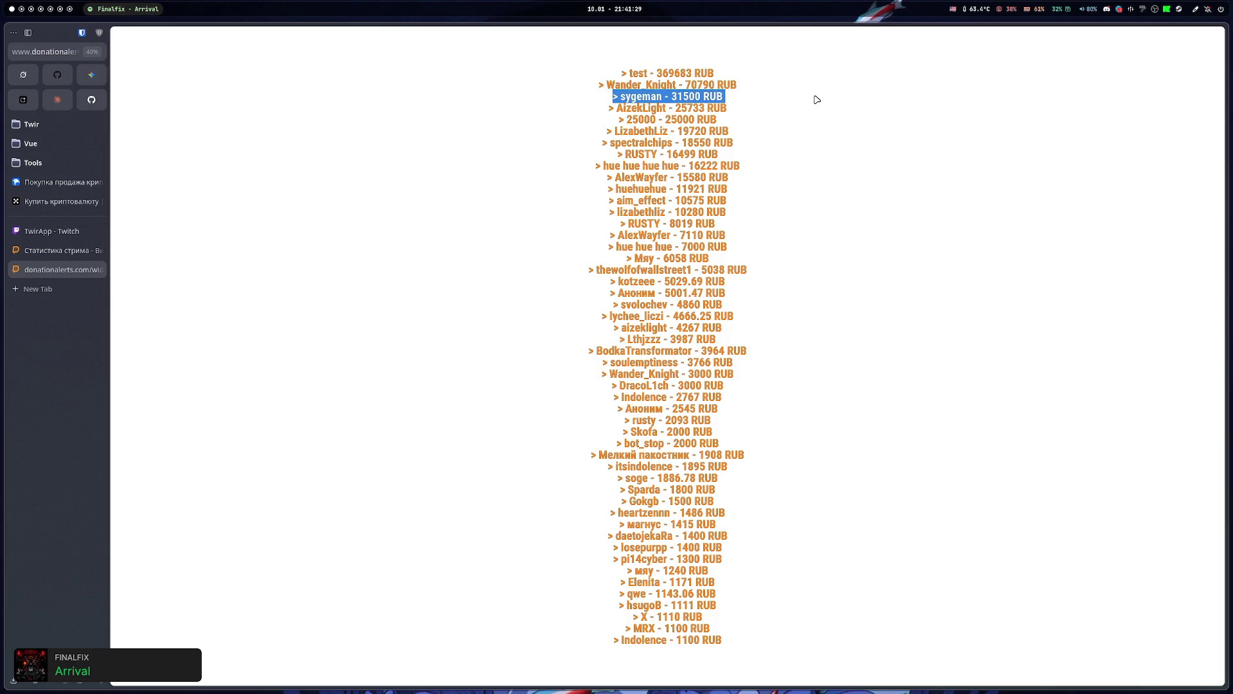
{"action": "left_click", "coordinate": [817, 100]}
{"action": "left_click_drag", "start_coordinate": [585, 111], "coordinate": [790, 107]}
{"action": "left_click", "coordinate": [790, 107]}
{"action": "left_click_drag", "start_coordinate": [601, 122], "coordinate": [793, 121]}
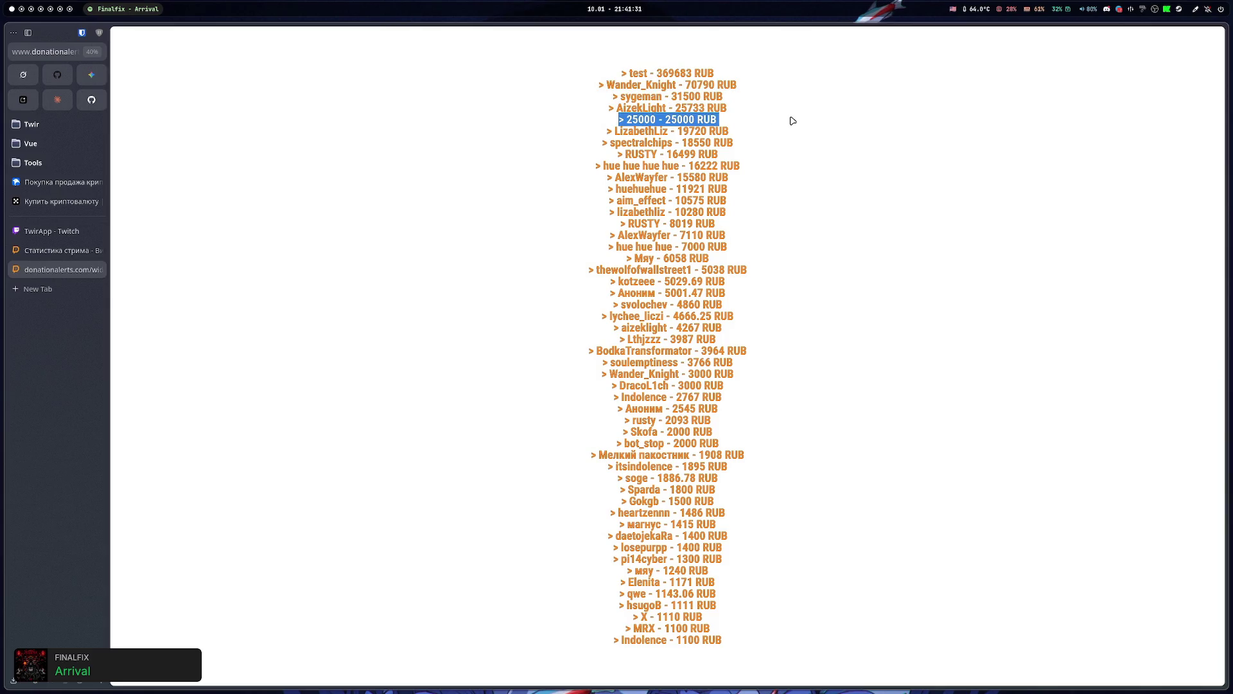
{"action": "left_click", "coordinate": [792, 121]}
- Highlight the remaining donor lines from 19720 RUB down to the bottom, then return to Dota 2
{"action": "left_click_drag", "start_coordinate": [592, 134], "coordinate": [793, 131]}
{"action": "left_click", "coordinate": [793, 131]}
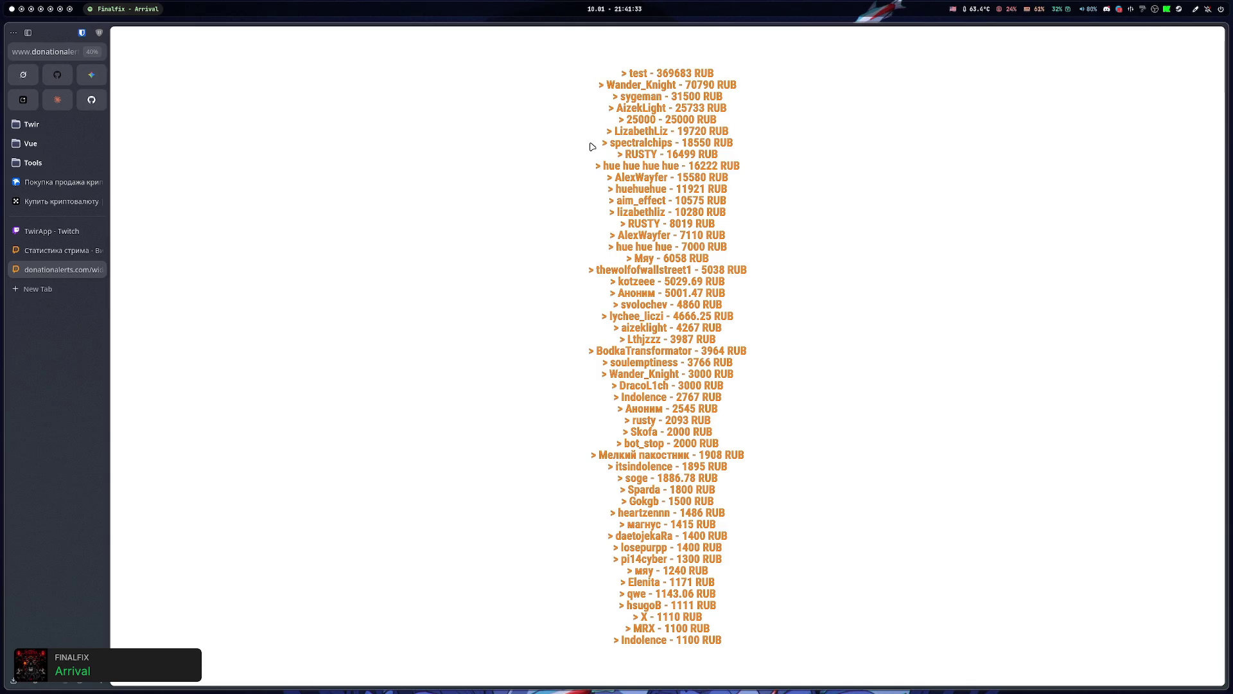
{"action": "left_click_drag", "start_coordinate": [593, 147], "coordinate": [813, 140]}
{"action": "left_click", "coordinate": [813, 140]}
{"action": "left_click_drag", "start_coordinate": [619, 155], "coordinate": [636, 156]}
{"action": "left_click", "coordinate": [844, 160]}
{"action": "left_click_drag", "start_coordinate": [551, 168], "coordinate": [884, 169]}
{"action": "left_click", "coordinate": [882, 170]}
{"action": "mouse_move", "coordinate": [585, 183]}
{"action": "left_mouse_down"}
{"action": "mouse_move", "coordinate": [867, 383]}
{"action": "mouse_move", "coordinate": [828, 616]}
{"action": "mouse_move", "coordinate": [600, 288]}
{"action": "mouse_move", "coordinate": [573, 155]}
{"action": "left_mouse_up"}
{"action": "left_click_drag", "start_coordinate": [575, 122], "coordinate": [852, 598]}
{"action": "left_click", "coordinate": [852, 598]}
{"action": "key", "text": "alt+Tab"}
{"action": "key", "text": "Escape"}
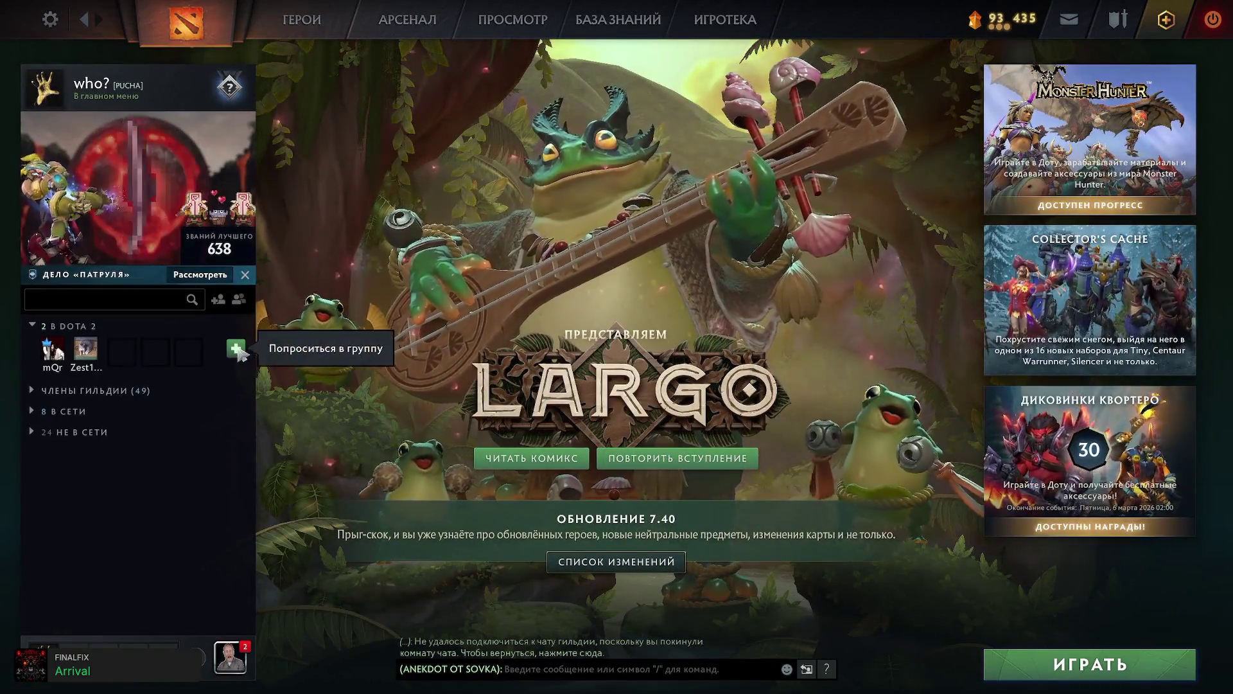
{"action": "key", "text": "alt+Tab"}
{"action": "key", "text": "ctrl+a"}
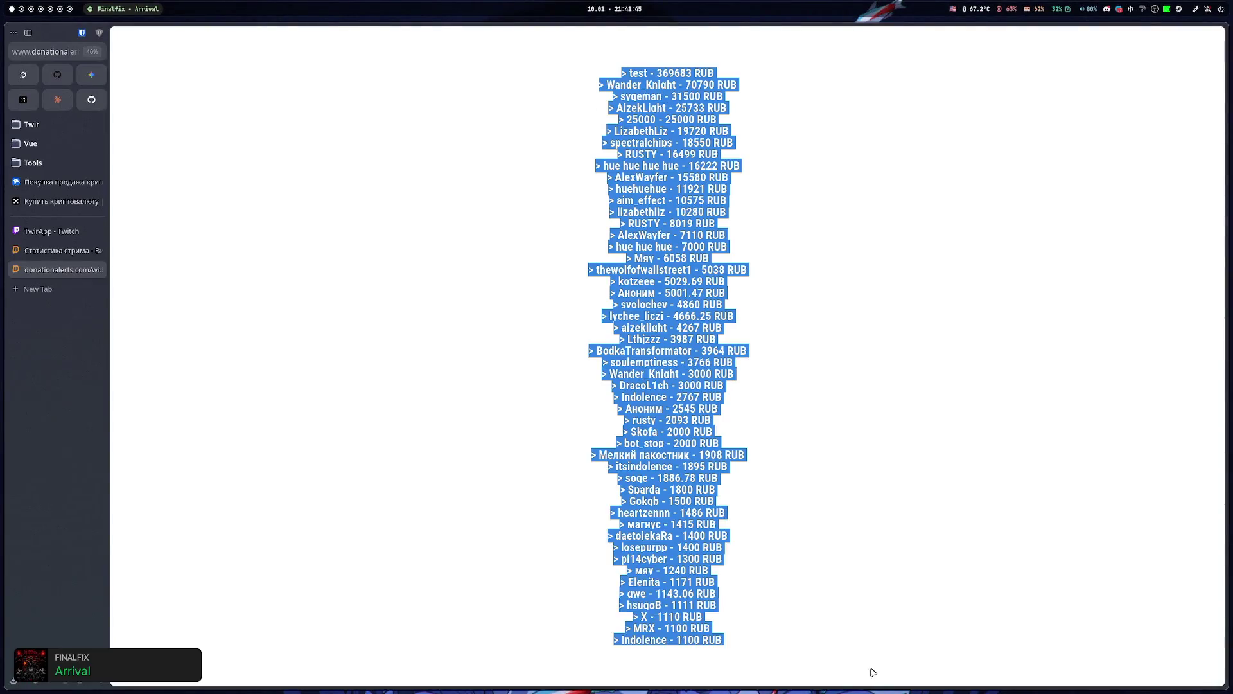
{"action": "left_click", "coordinate": [872, 670]}
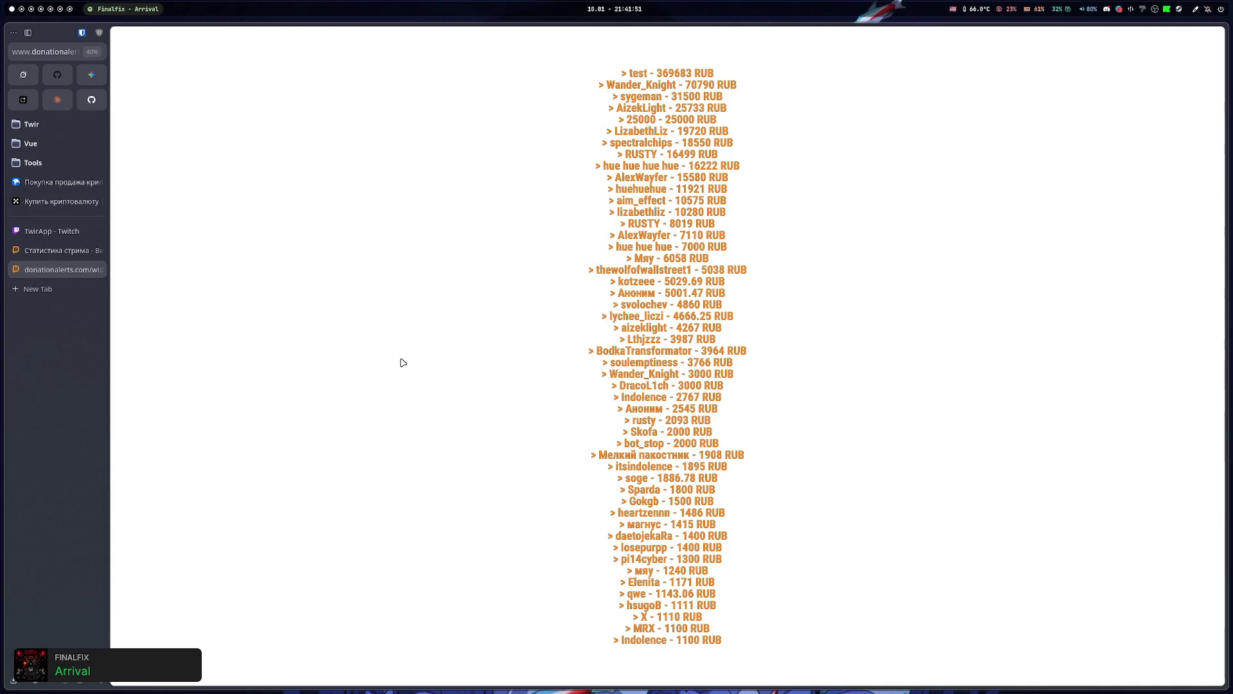
- Close the top-donors widget tab and zoom the Статистика стрима dashboard back to 100%
{"action": "middle_click", "coordinate": [68, 266]}
{"action": "scroll", "coordinate": [382, 270], "scroll_direction": "up", "scroll_amount": 4, "text": "ctrl"}
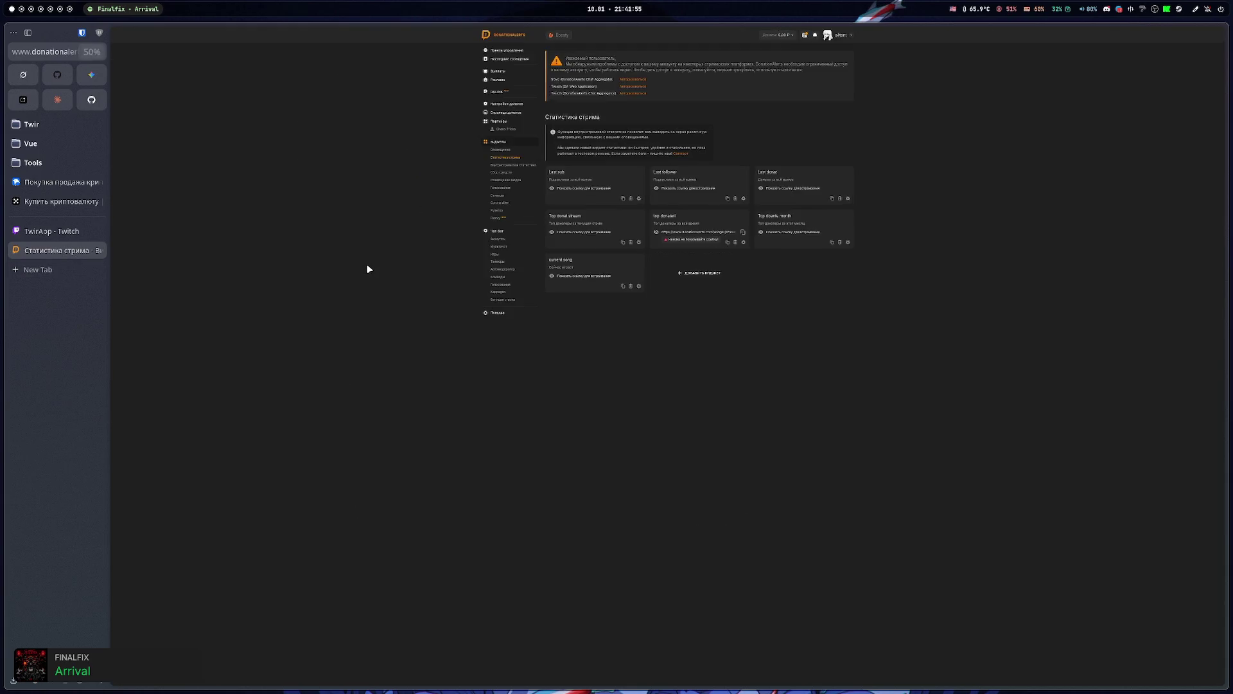
{"action": "scroll", "coordinate": [367, 268], "scroll_direction": "up", "scroll_amount": 1, "text": "ctrl"}
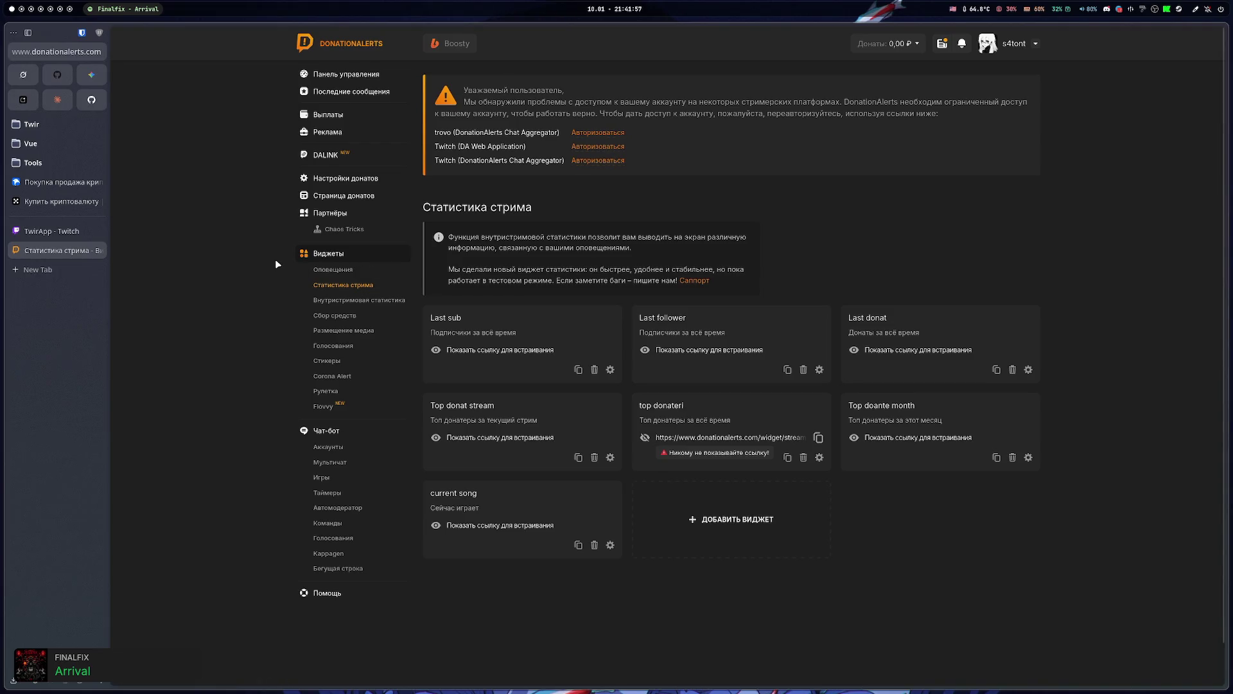